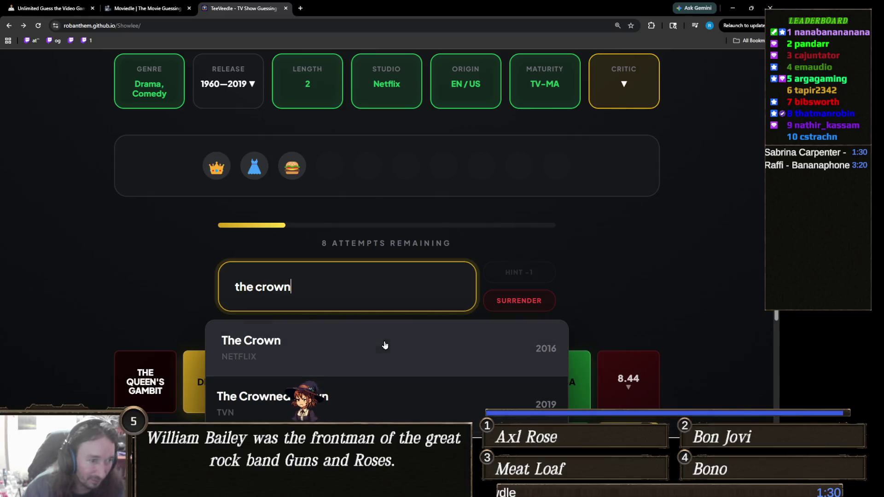
Guess The Crown, leaving 7 attempts and a Netflix 2017–2019 Drama/Comedy clue row
click(383, 345)
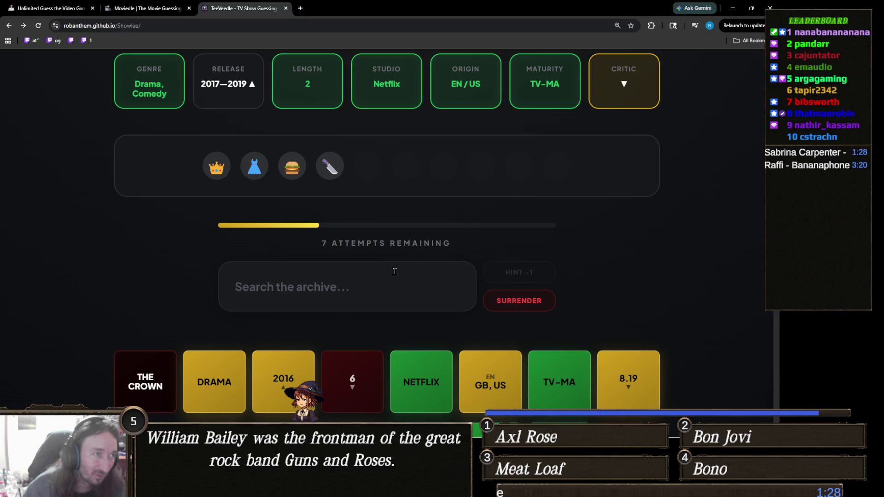
scroll(392, 276, up, 1)
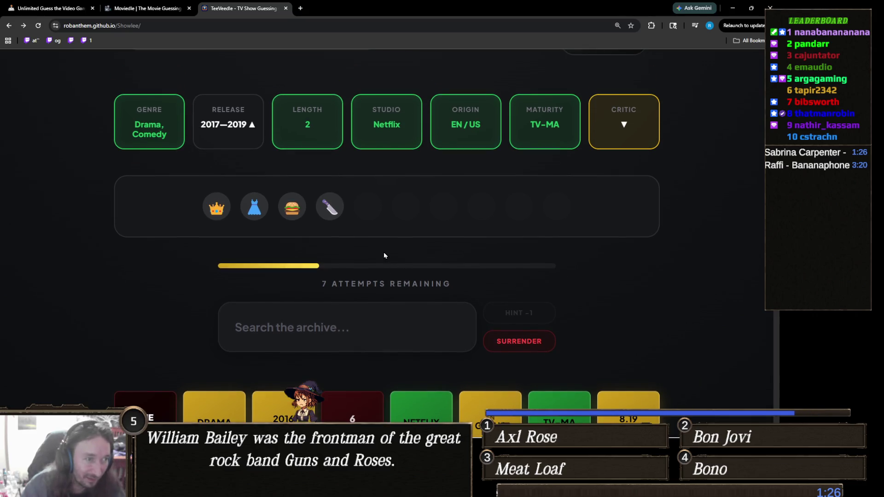
scroll(384, 255, down, 1)
scroll(384, 249, up, 1)
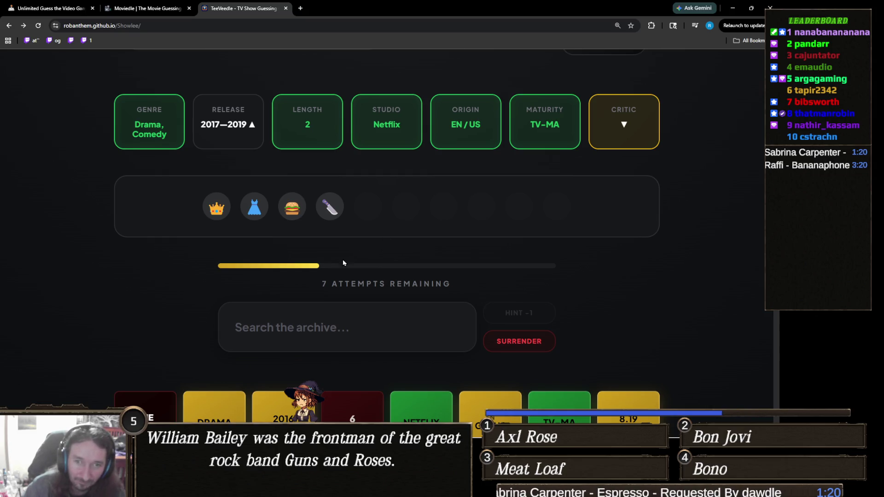
Try the searches 'burger k' and 'queen cha', clear them, and leave the browser
click(333, 320)
text(burger k)
key(ctrl+a)
key(BackSpace)
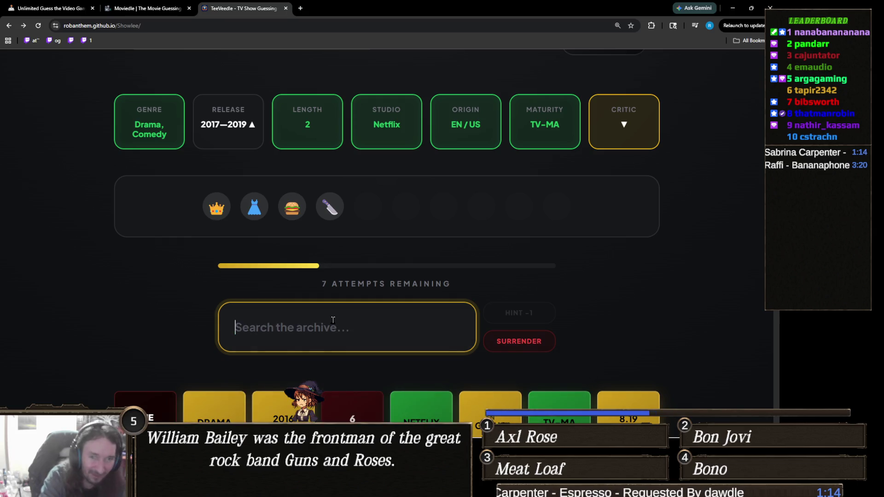
text(q)
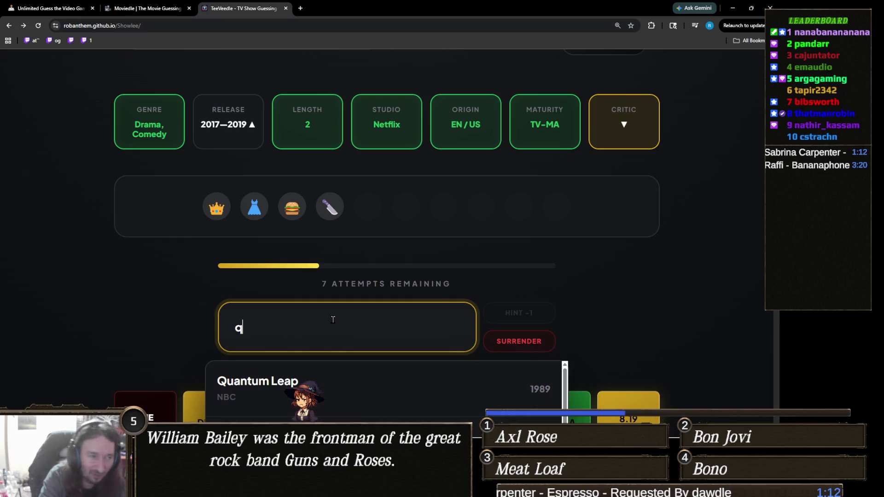
text(ueen cha)
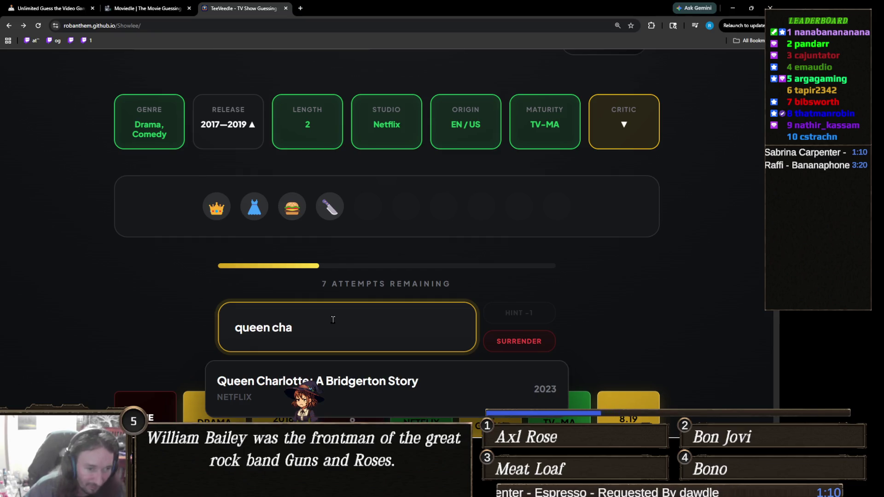
key(ctrl+a)
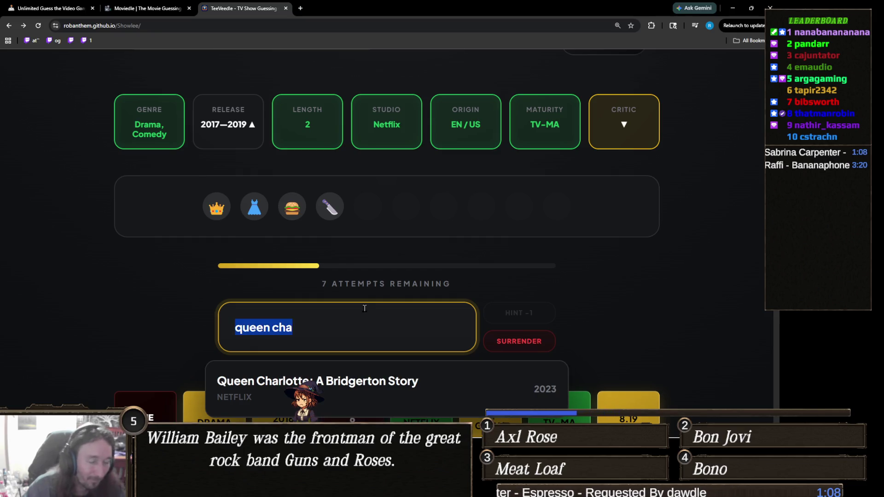
key(BackSpace)
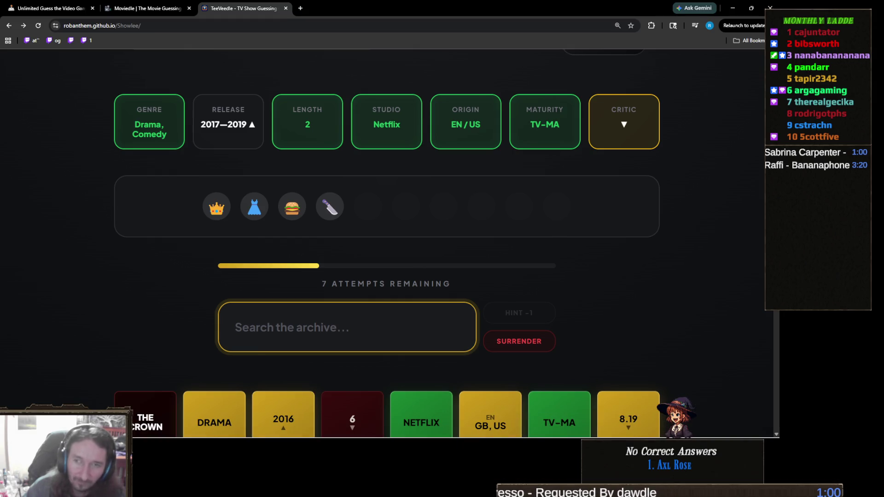
key(alt+Tab)
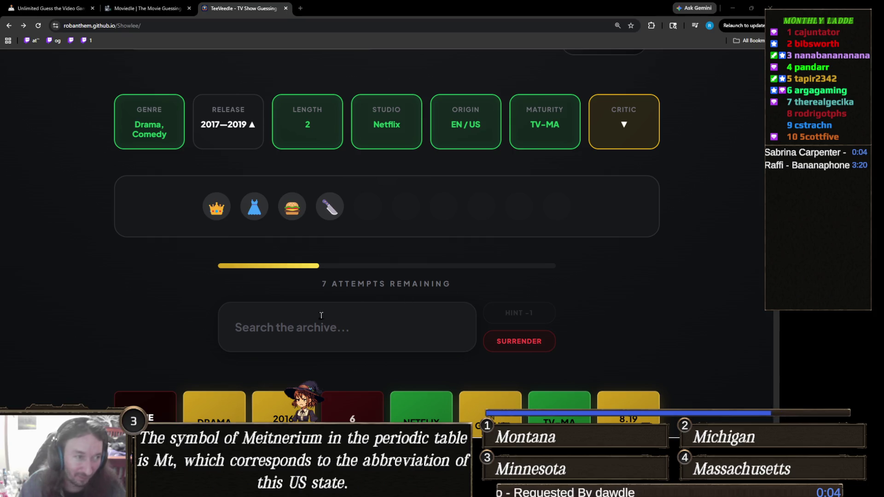
Search the archive for 'burger', then close the newly opened YouTube video tab
click(337, 318)
text(b)
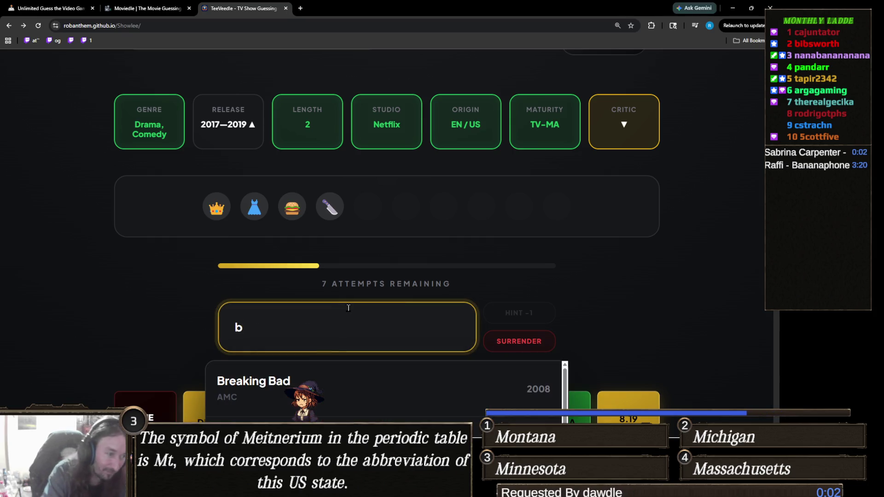
text(urger)
scroll(362, 258, down, 3)
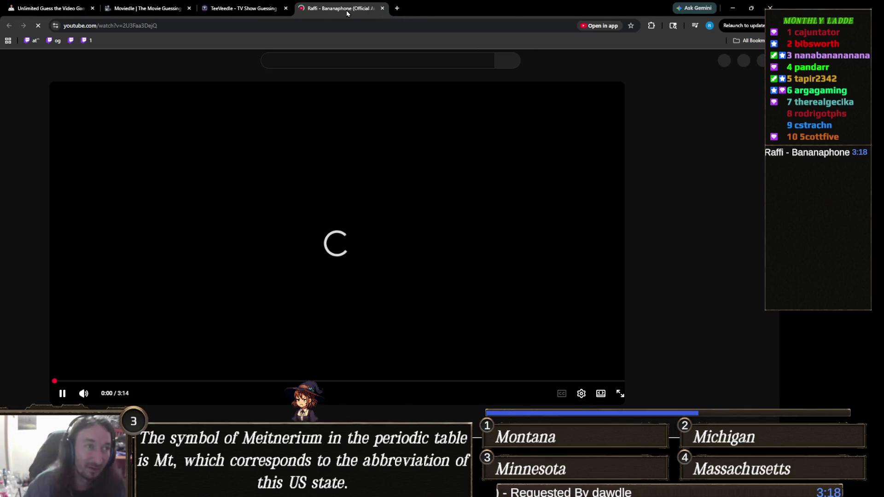
middle_click(346, 10)
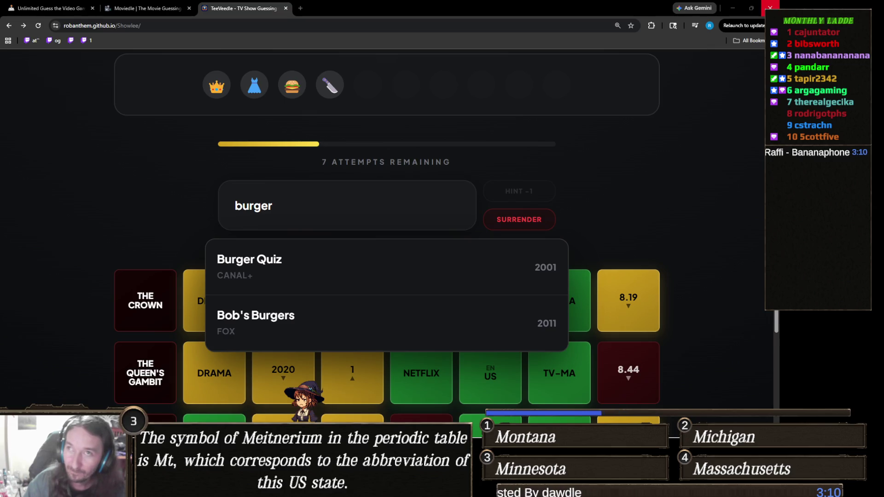
Back in TeeVeedle, replace 'burger' with trial searches 'windo' and 'so', then erase them
key(alt+Tab)
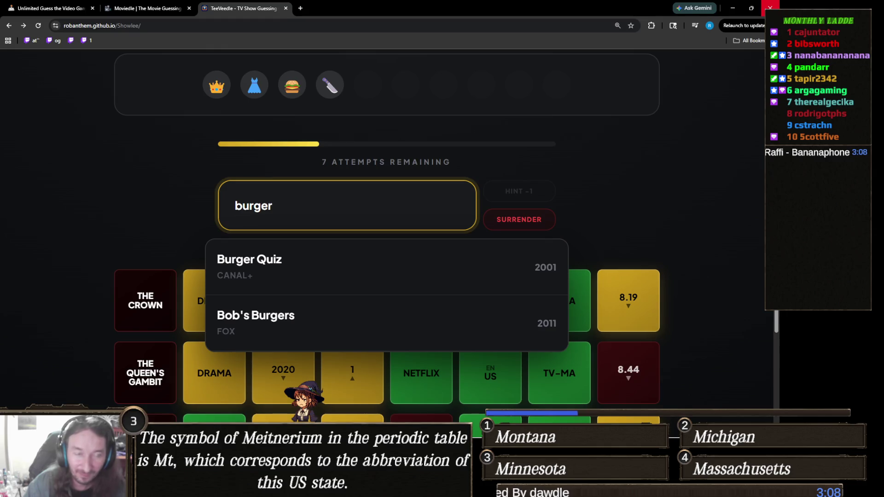
key(alt+Tab)
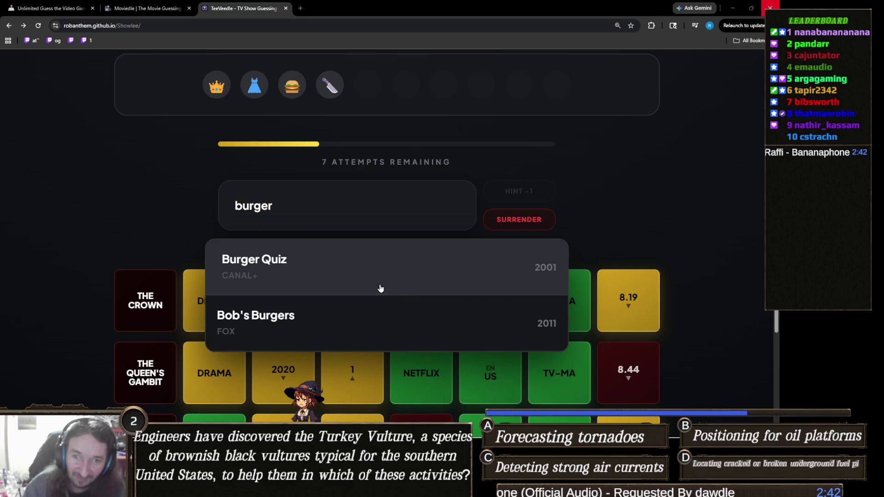
double_click(285, 208)
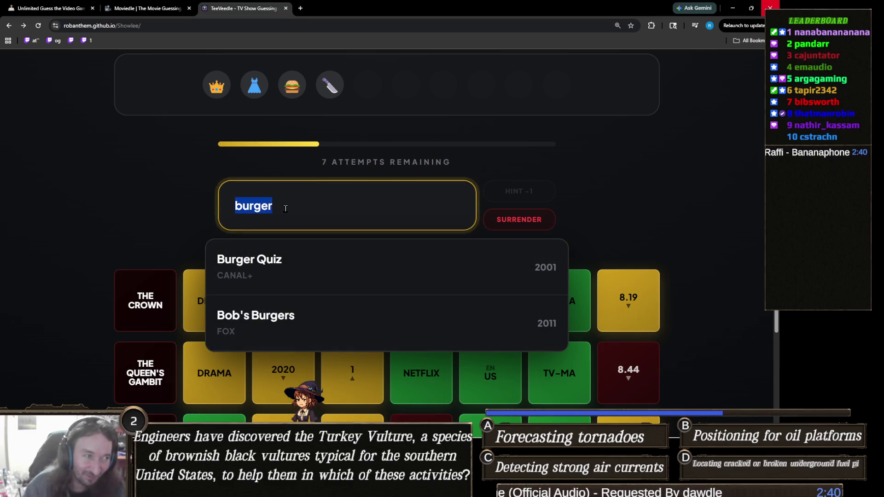
text(windo)
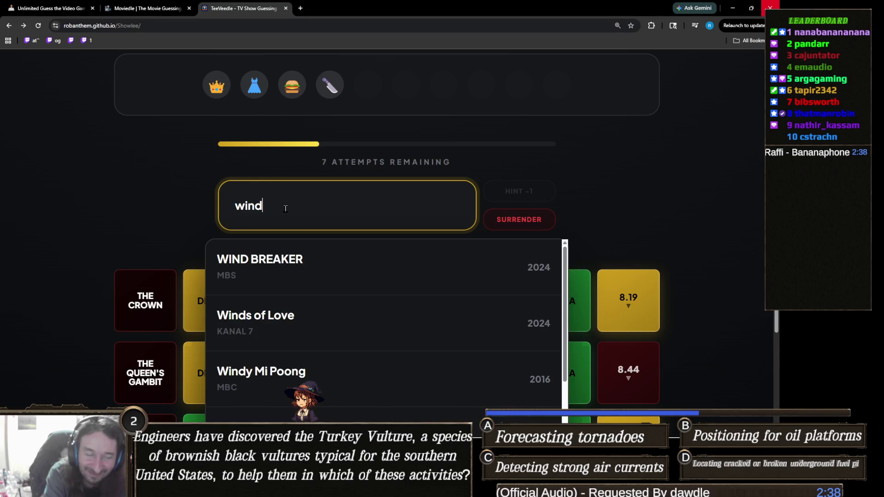
key(BackSpace)
text(so)
key(BackSpace)
key(BackSpace)
key(BackSpace)
key(BackSpace)
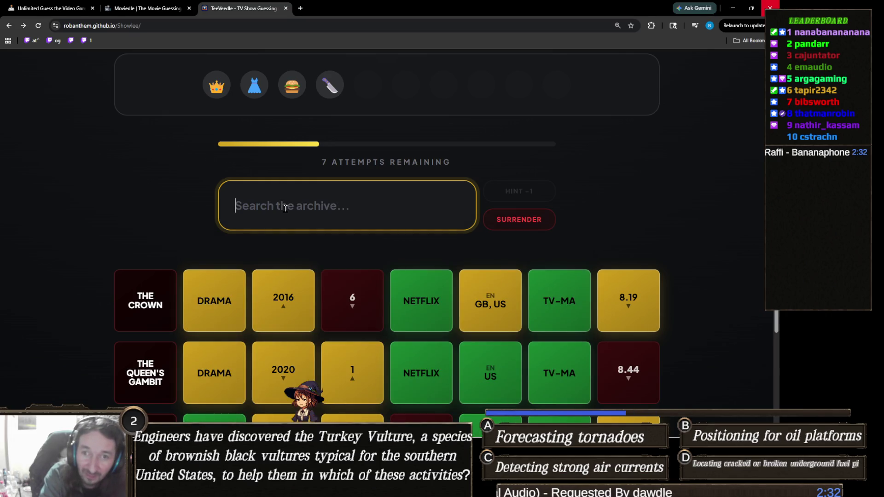
Try the search 'big' and scroll through its suggestions
text(big a)
key(BackSpace)
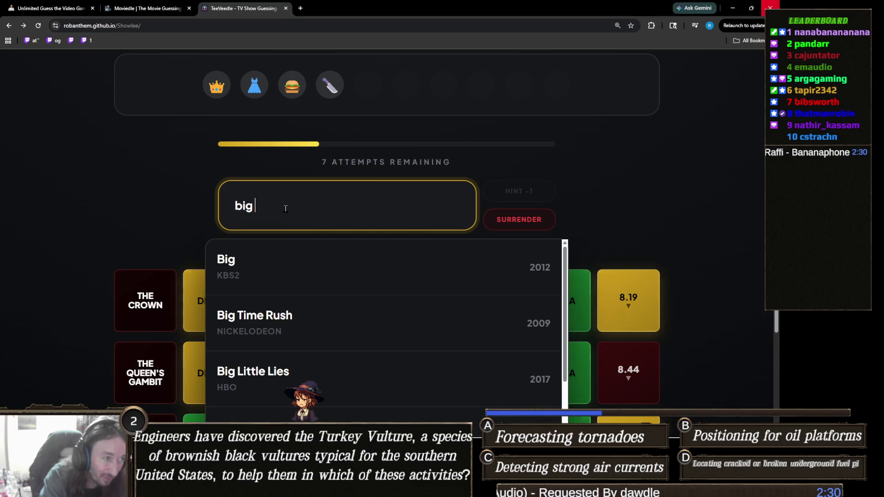
scroll(285, 208, down, 3)
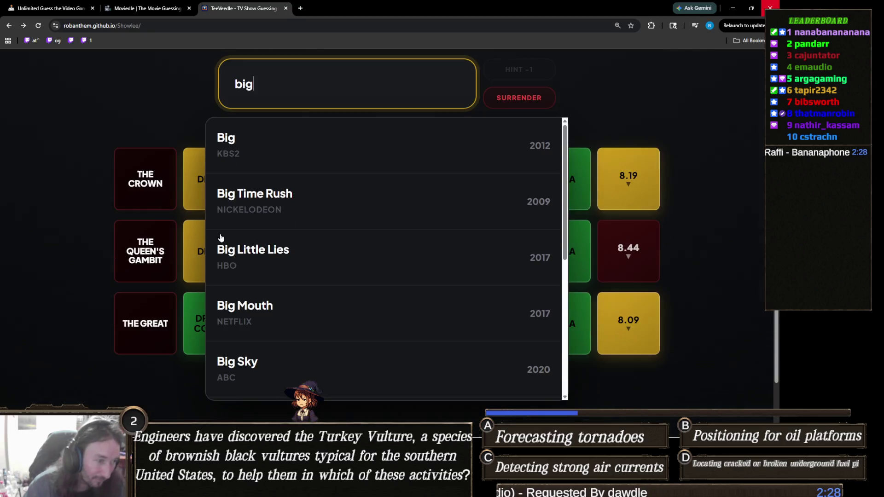
scroll(288, 248, down, 4)
scroll(335, 248, down, 2)
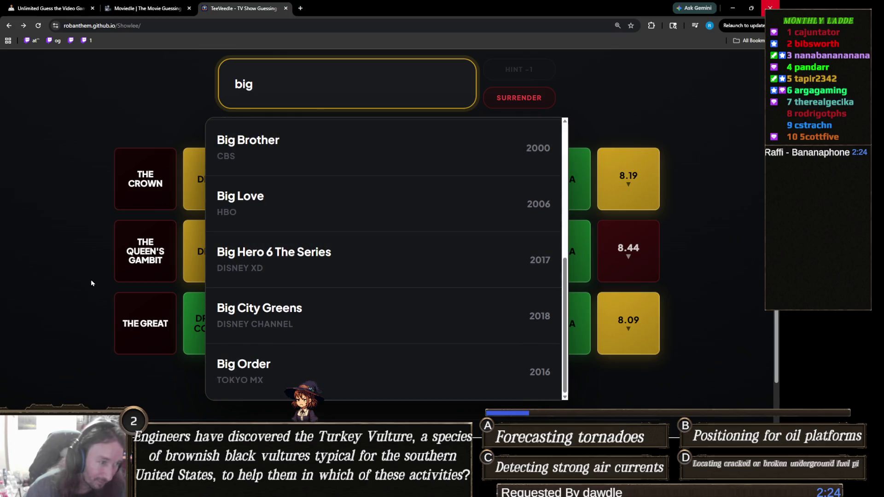
scroll(92, 283, up, 3)
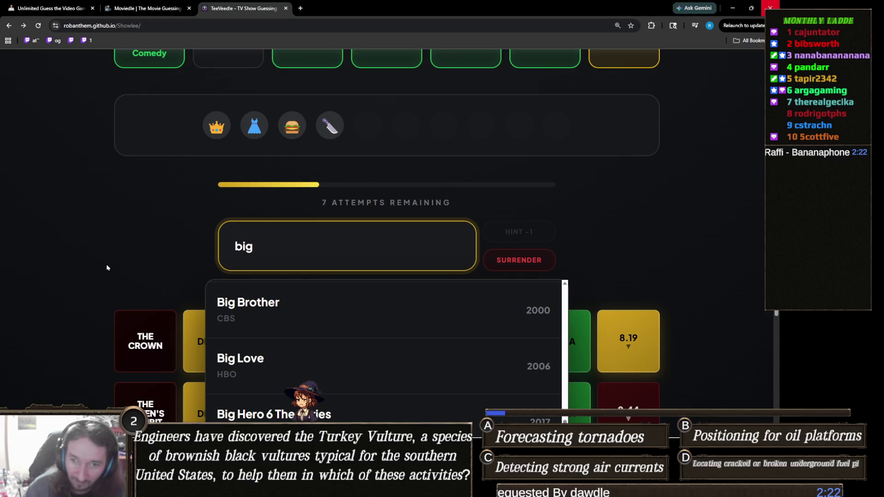
Replace it with a 'goodb' search, then clear the search field
key(ctrl+a)
text(good bu)
key(BackSpace)
key(BackSpace)
key(BackSpace)
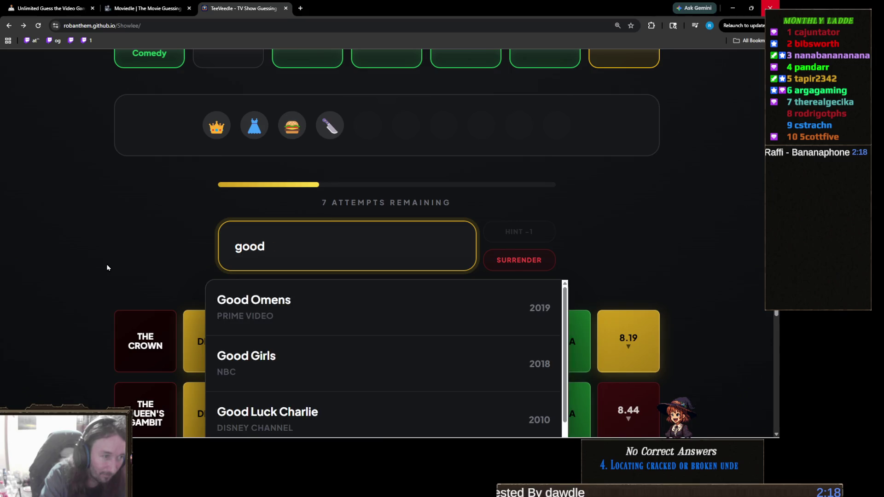
text(b)
key(ctrl+a)
key(BackSpace)
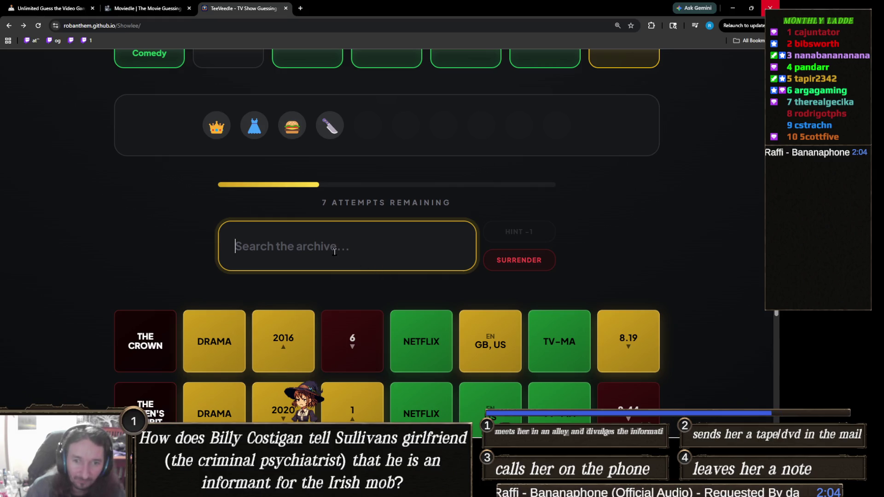
scroll(340, 263, up, 3)
scroll(349, 276, down, 3)
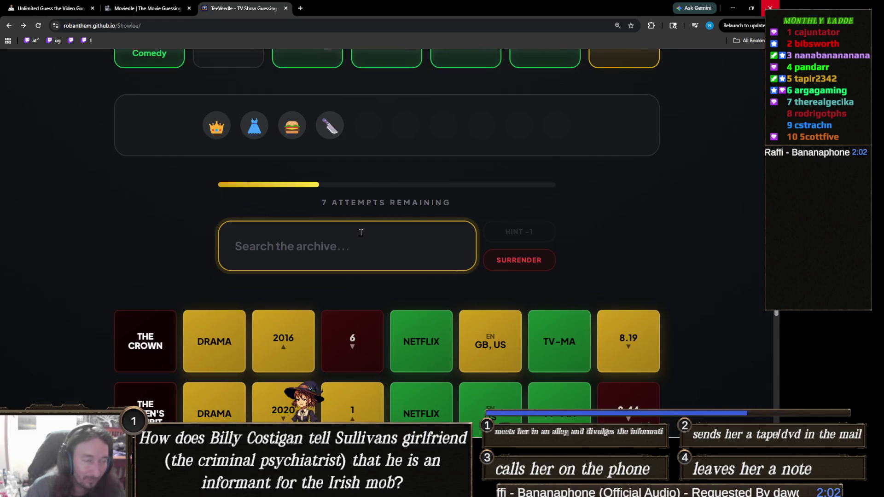
Search 'ga', guess Game of Thrones, and reveal the plot hint
text(ga)
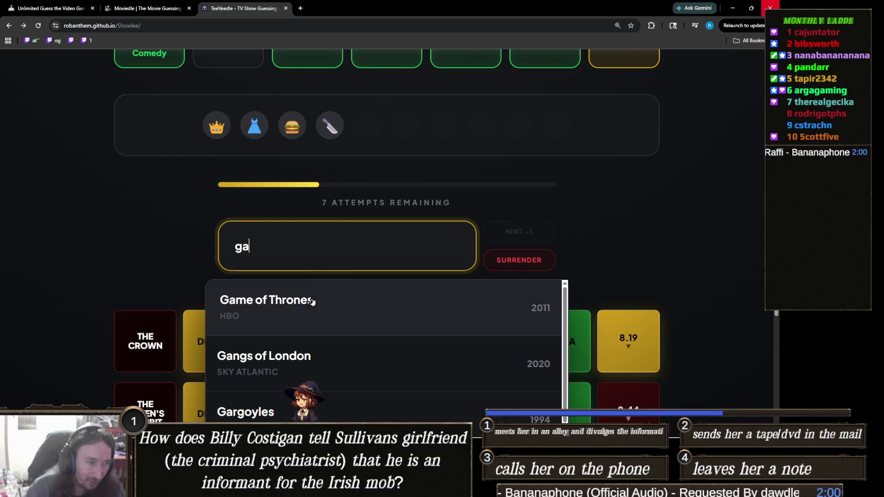
click(277, 304)
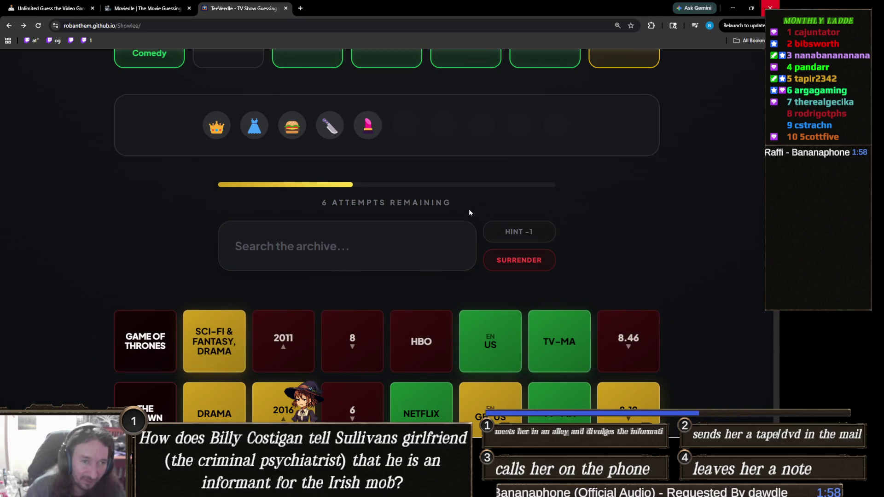
click(525, 232)
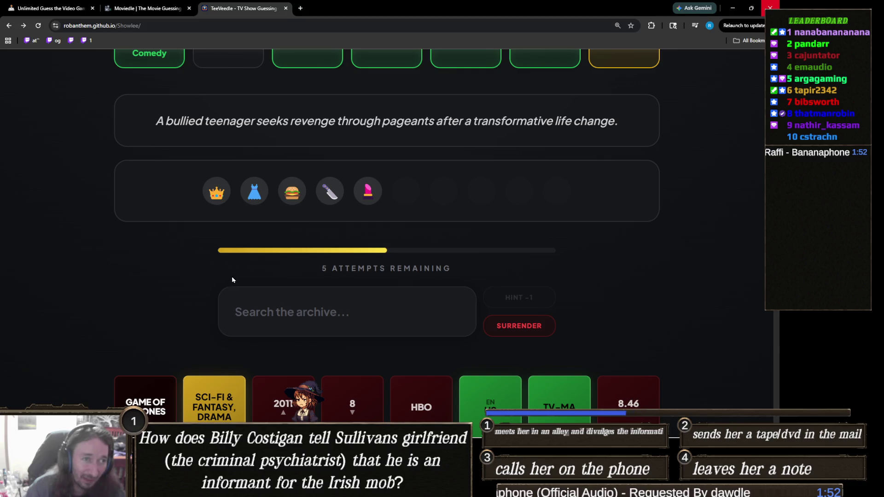
Search 'insa' and guess Insatiable to solve the puzzle
click(373, 312)
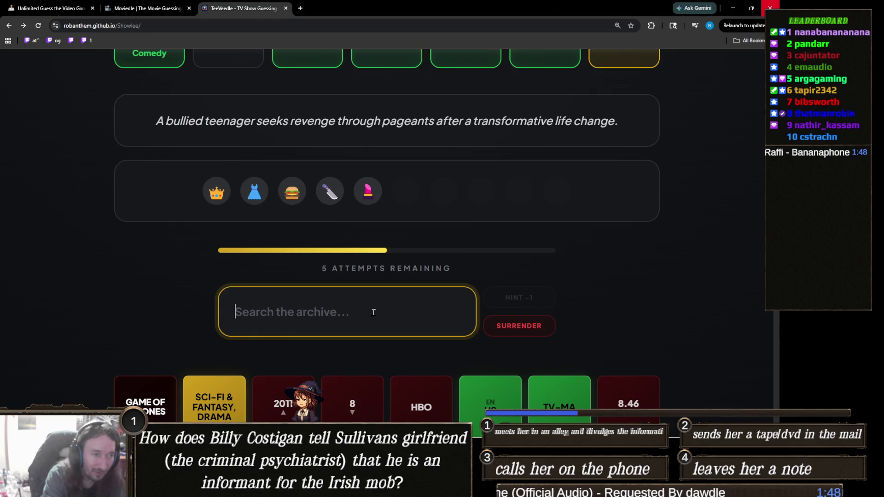
text(insa)
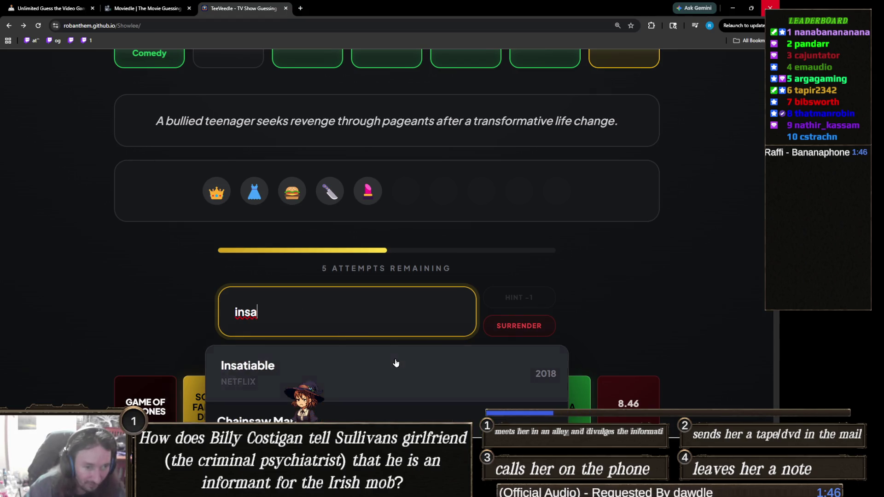
click(396, 364)
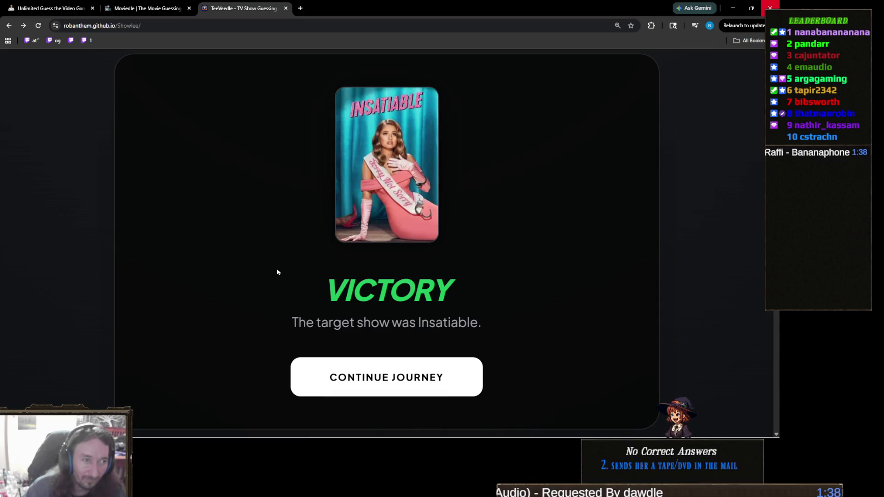
triple_click(427, 323)
click(426, 323)
double_click(446, 322)
click(433, 322)
triple_click(416, 322)
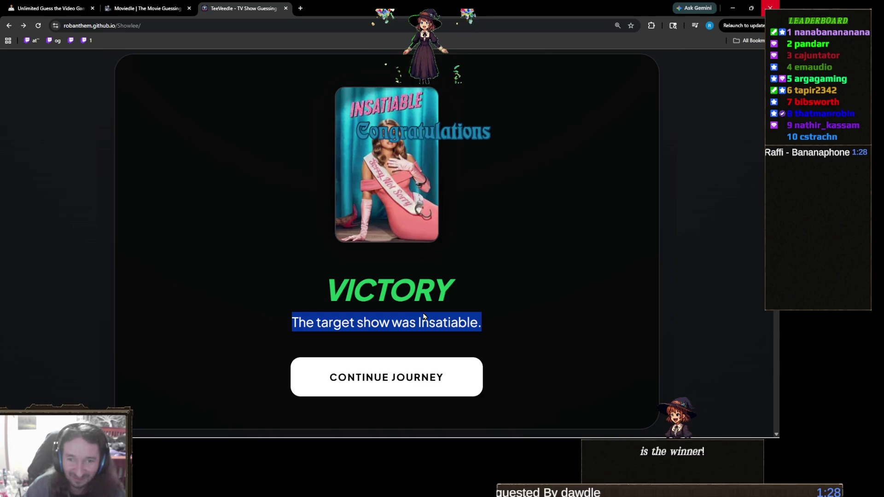
click(491, 338)
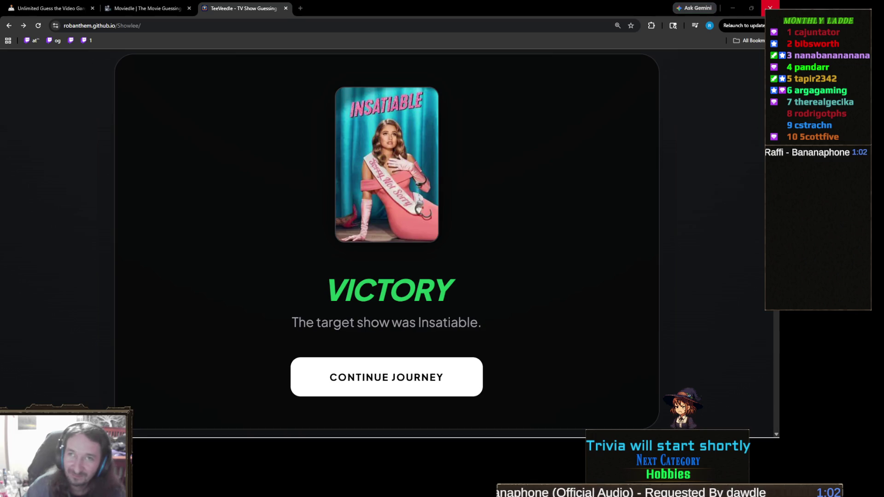
mouse_move(439, 434)
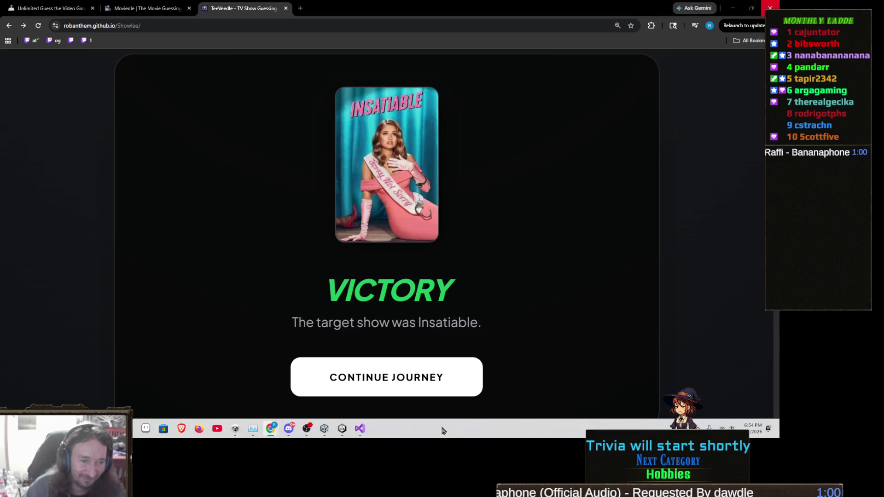
click(308, 431)
mouse_move(325, 434)
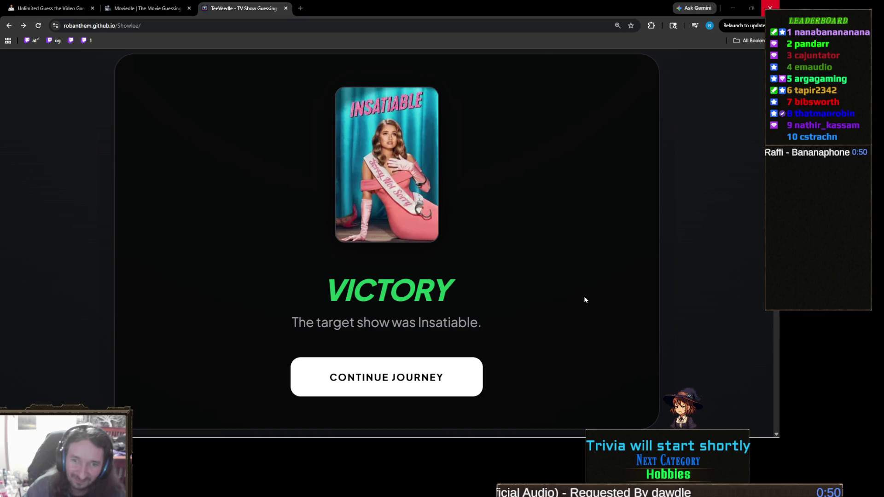
scroll(552, 299, down, 2)
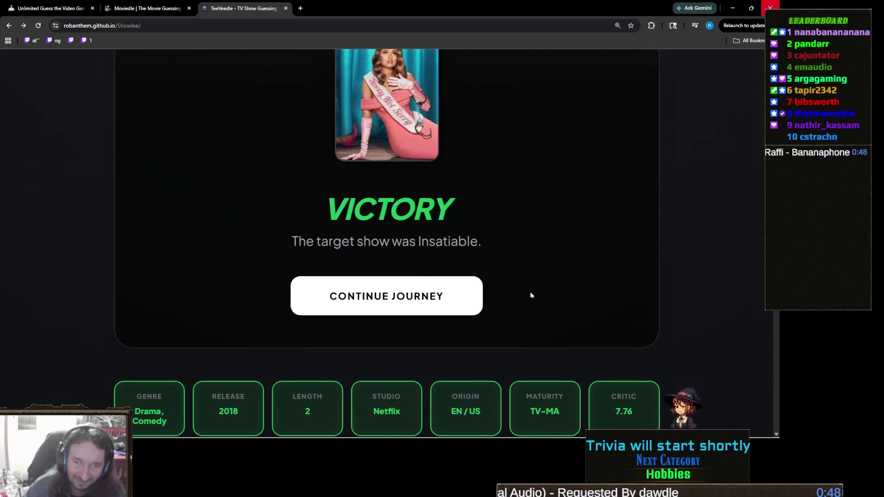
Start a new TeeVeedle round and guess The Flash via the 'the flas' search
click(407, 292)
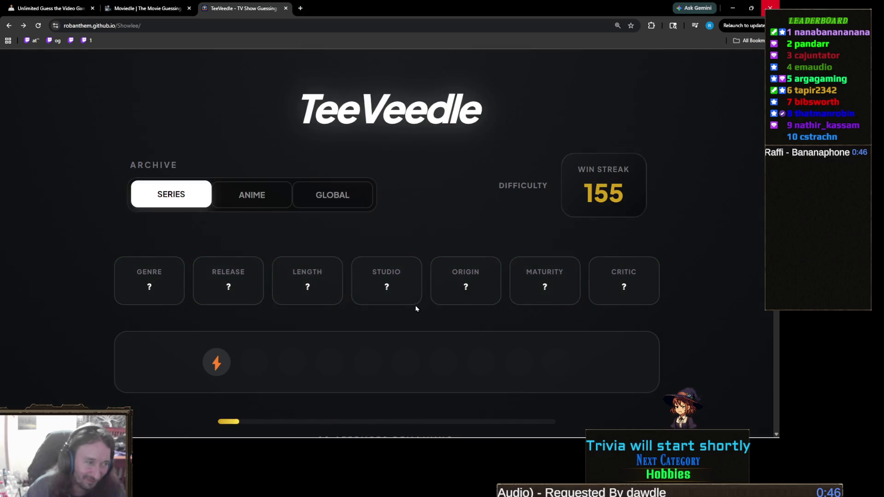
scroll(418, 300, down, 3)
click(386, 355)
text(the flas)
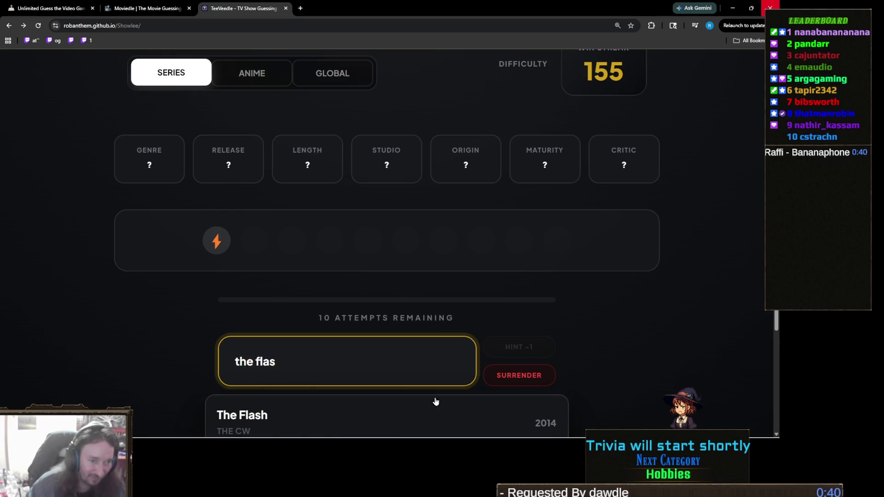
click(435, 407)
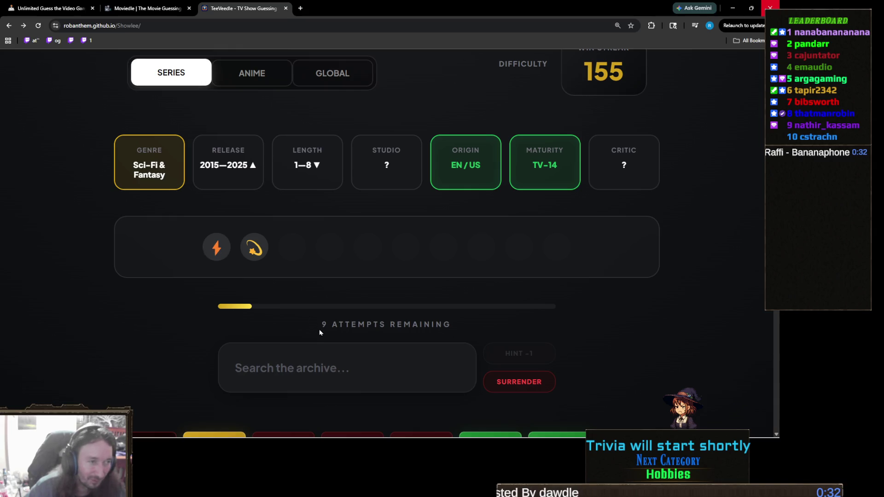
Search 'stargirl' and submit DC's Stargirl as the next guess
click(363, 359)
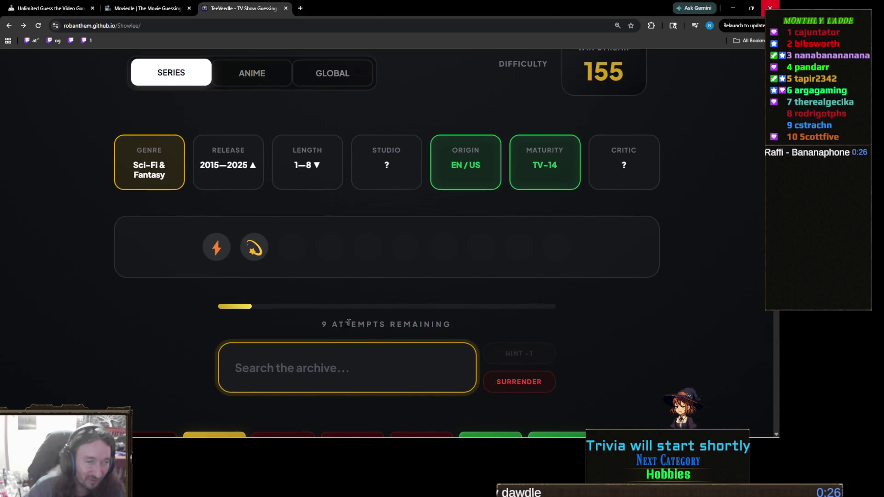
scroll(359, 320, down, 1)
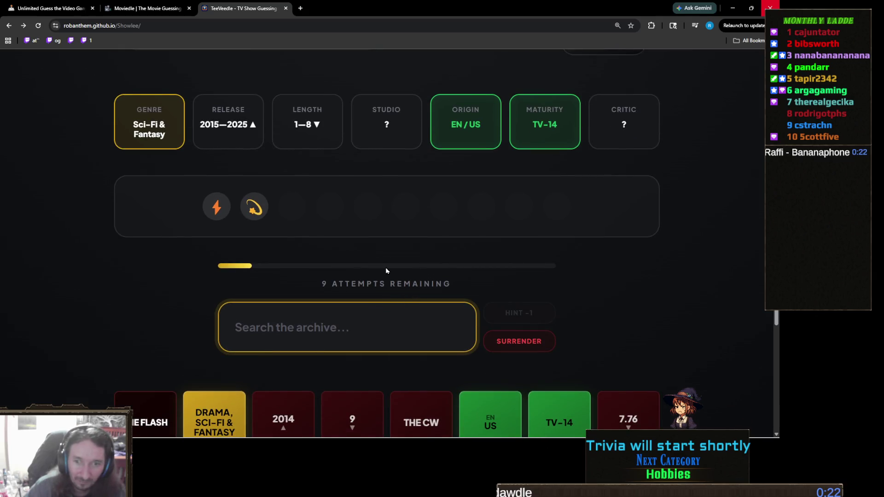
scroll(412, 270, down, 3)
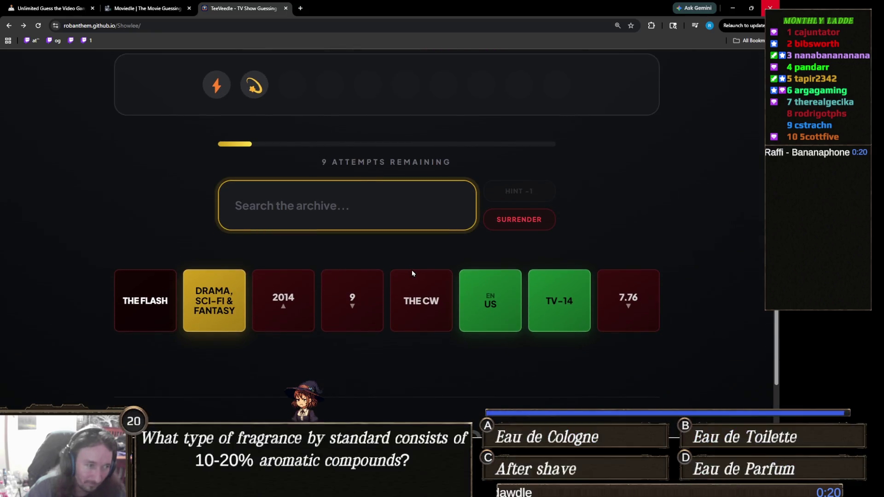
scroll(412, 272, up, 3)
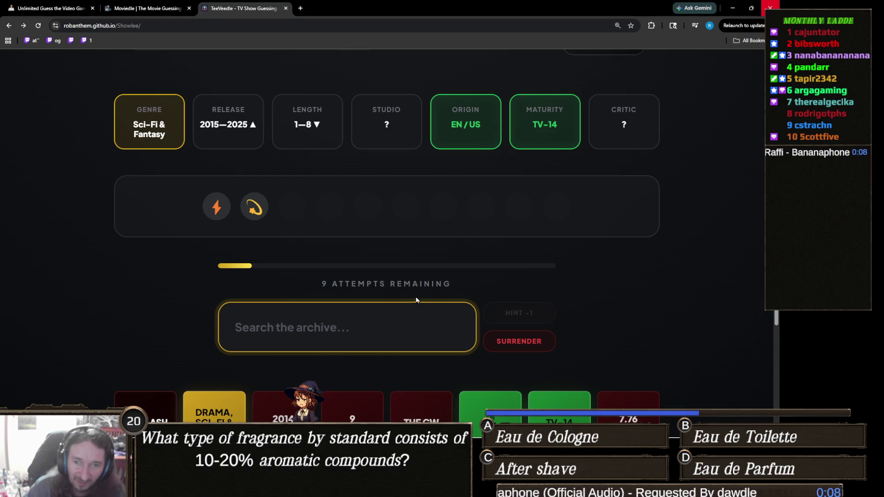
text(starg)
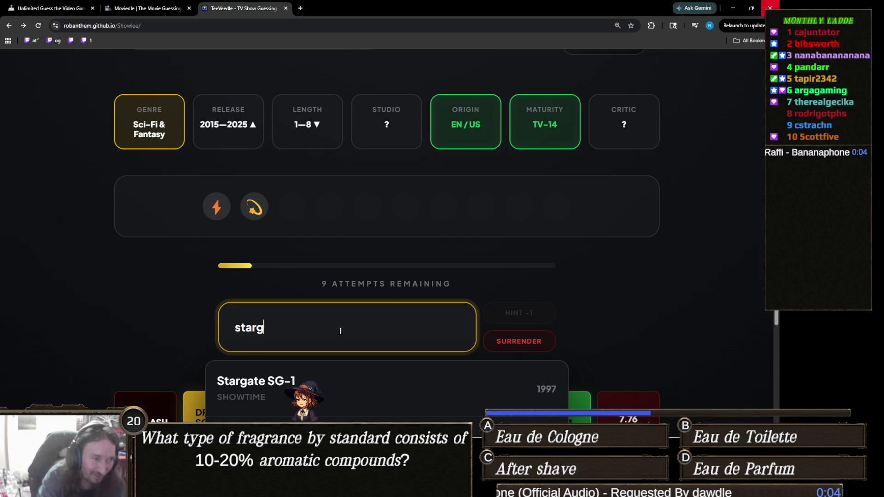
text(irl)
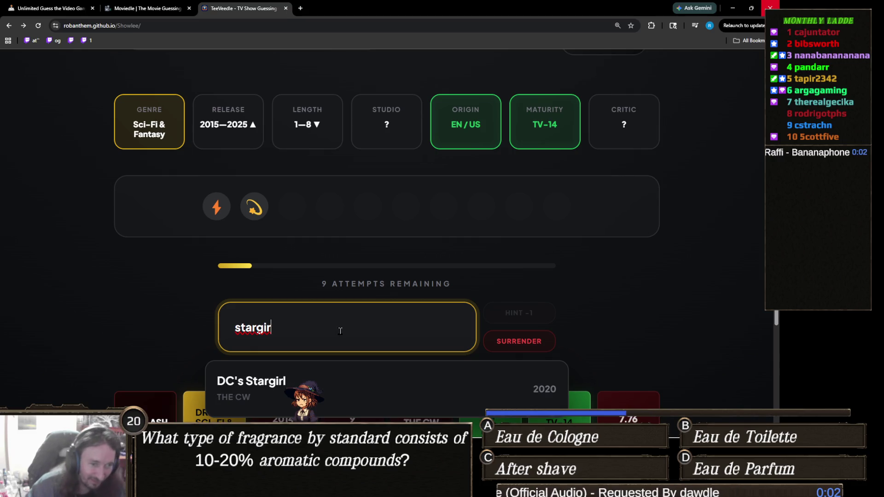
key(Return)
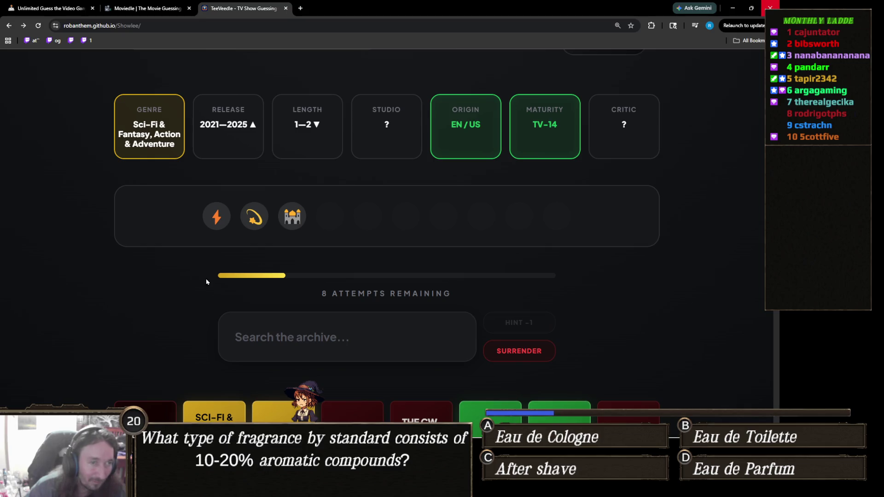
Review the clue rows narrowing the show to 2021–2025 Sci-Fi, EN/US, TV-14
ctrl+scroll(206, 282, up, 2)
scroll(261, 279, down, 4)
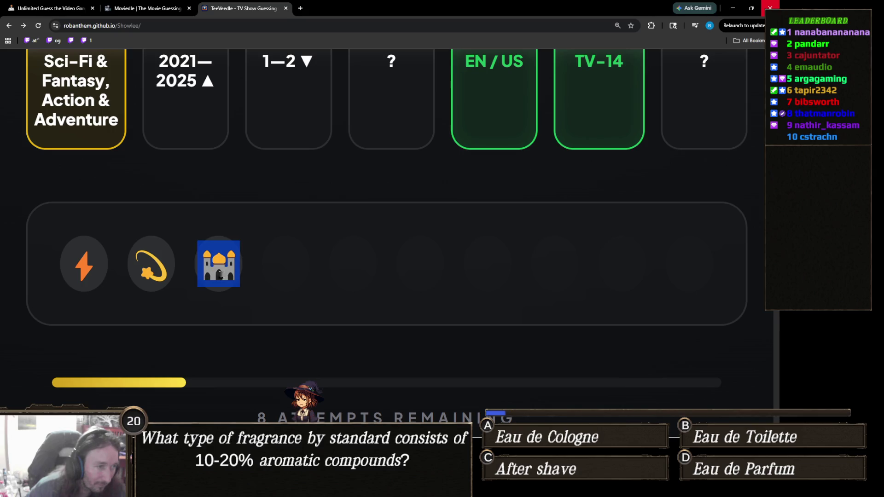
ctrl+scroll(266, 278, down, 1)
ctrl+scroll(318, 292, up, 2)
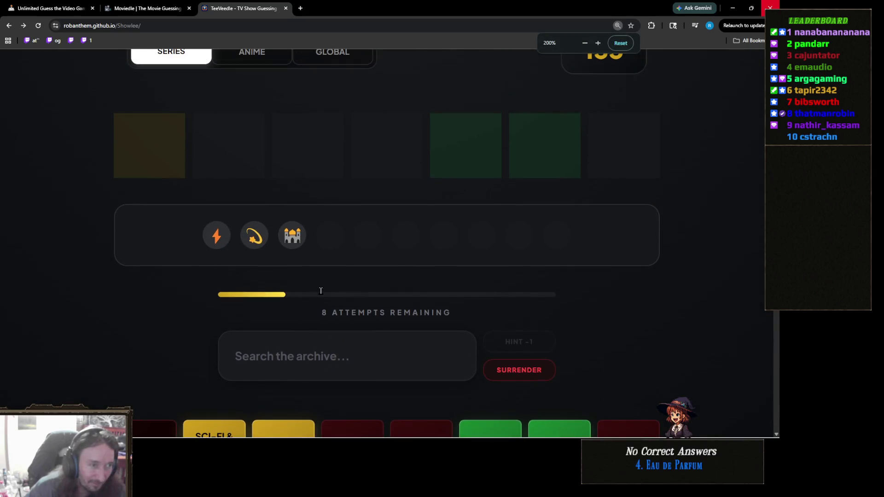
scroll(313, 294, down, 2)
ctrl+scroll(314, 294, down, 1)
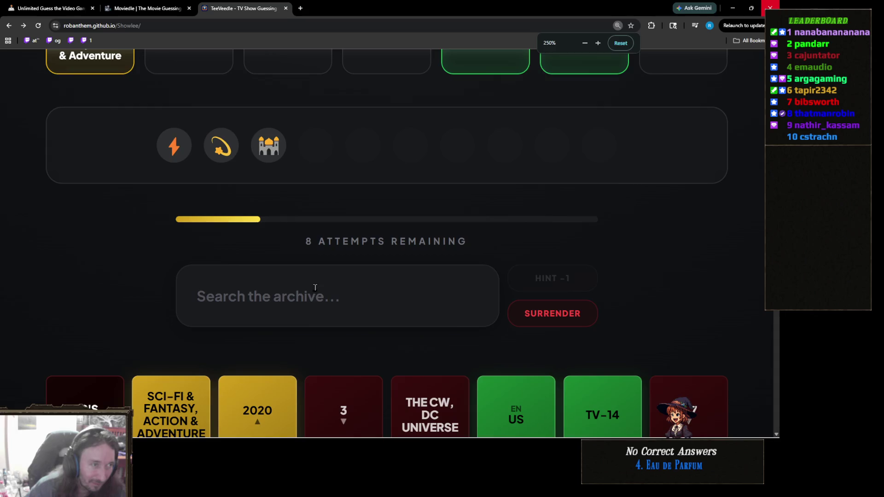
scroll(325, 280, down, 2)
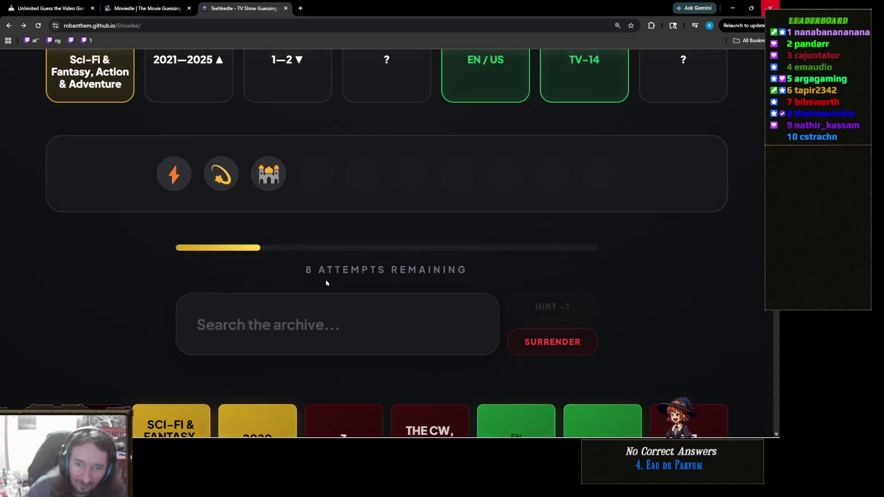
scroll(334, 289, up, 1)
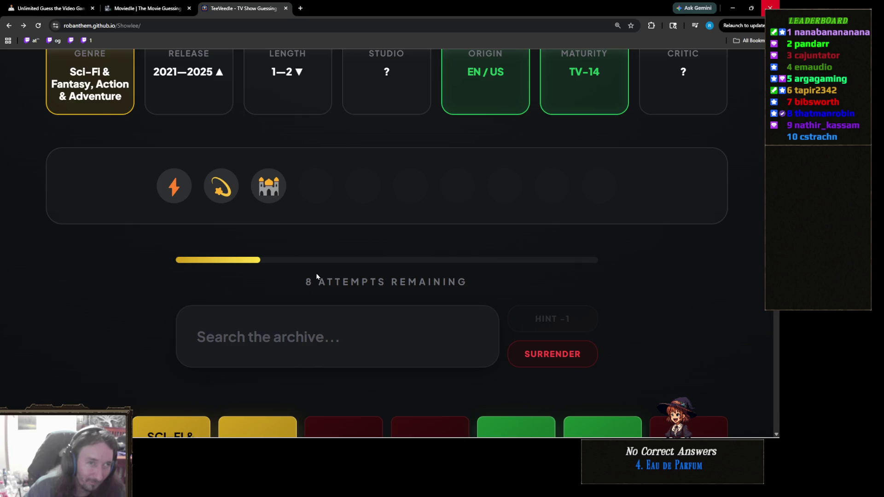
ctrl+scroll(317, 276, down, 1)
scroll(322, 277, up, 1)
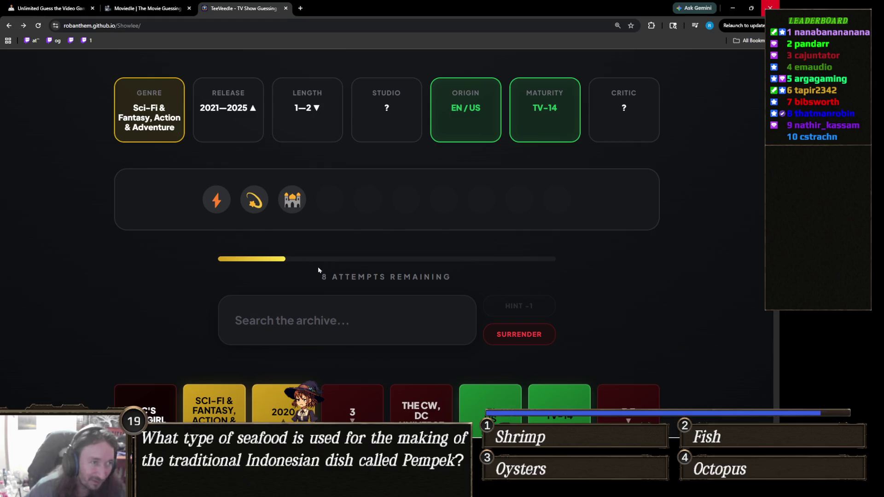
scroll(303, 252, down, 3)
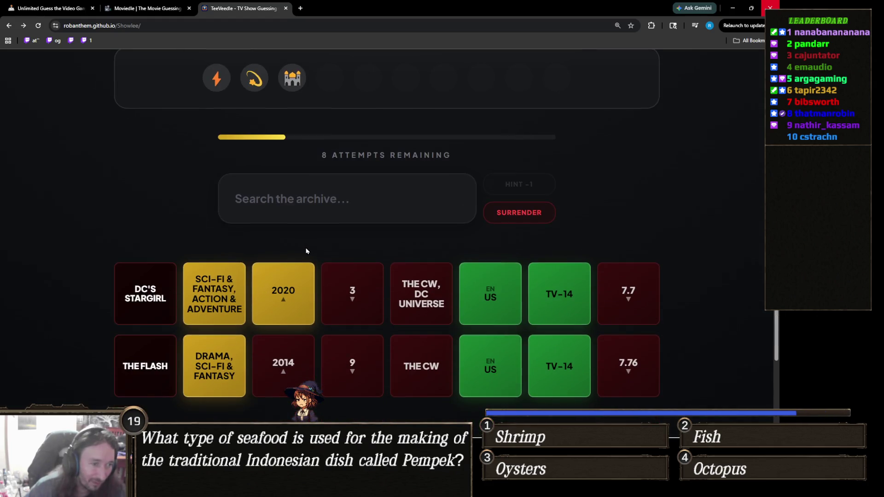
scroll(304, 242, up, 3)
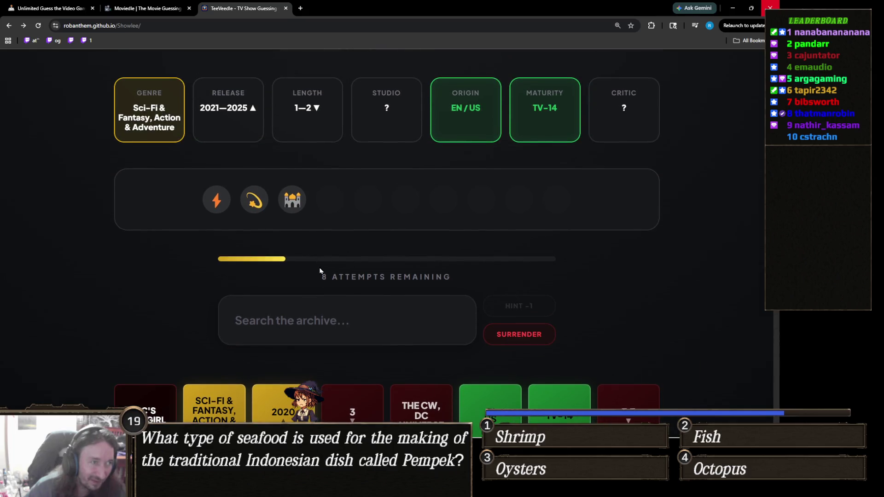
click(304, 306)
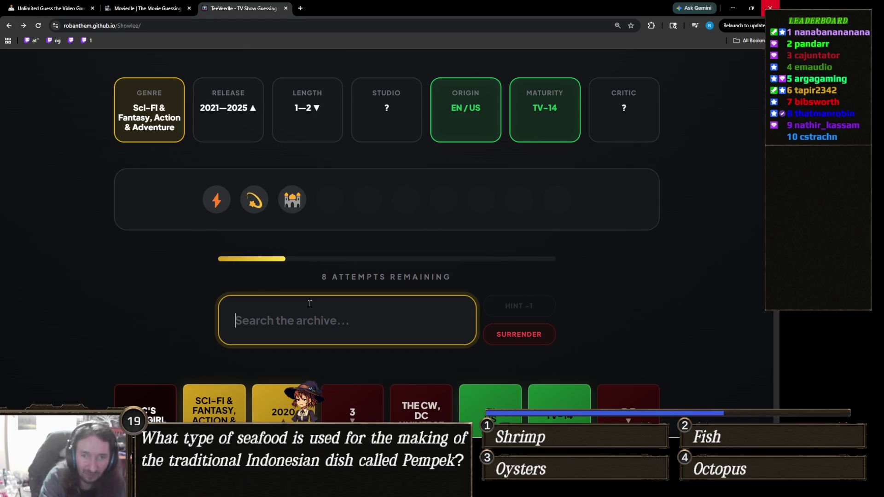
Type 'aladd' to view Aladdin suggestions, dismiss them without guessing, and select the text
text(aladd)
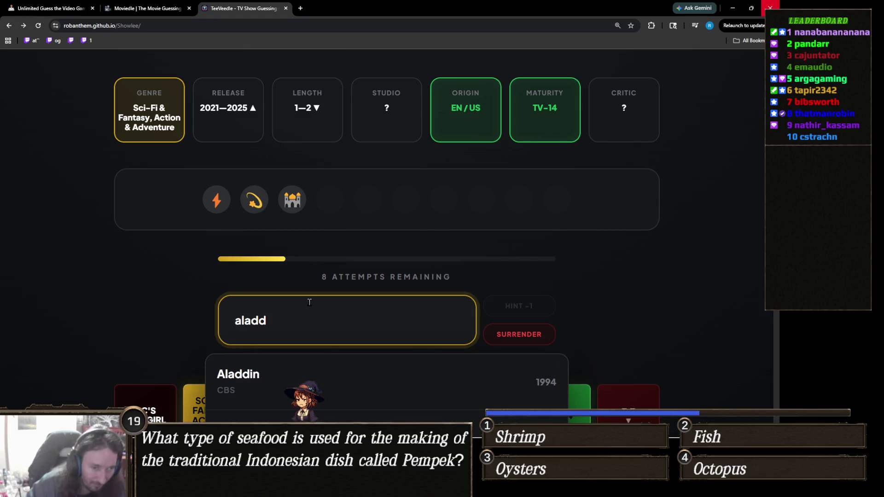
scroll(98, 255, down, 2)
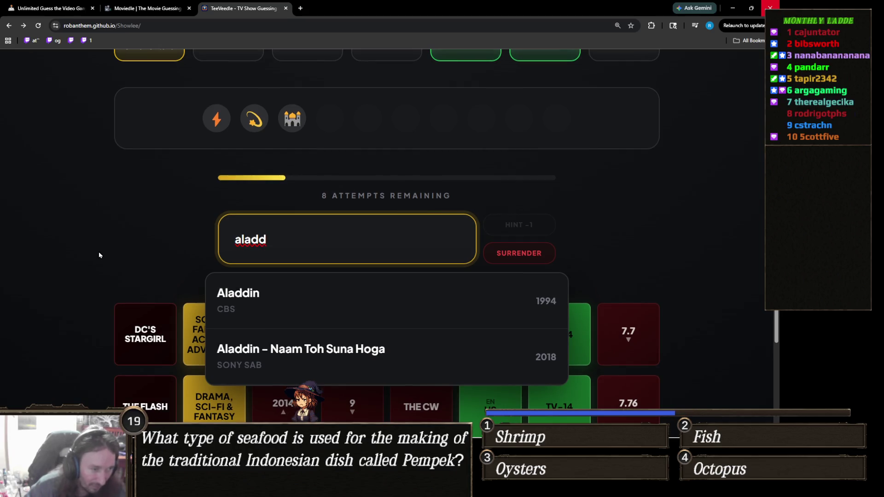
click(115, 233)
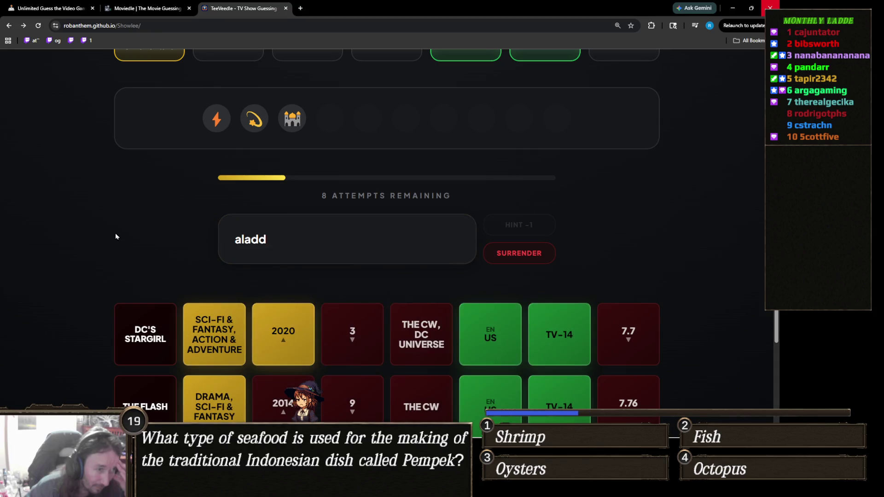
scroll(115, 236, up, 1)
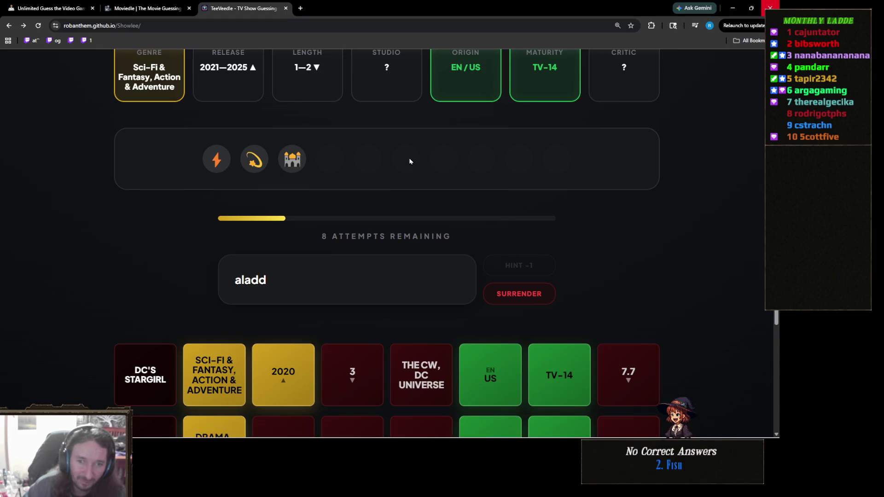
double_click(284, 281)
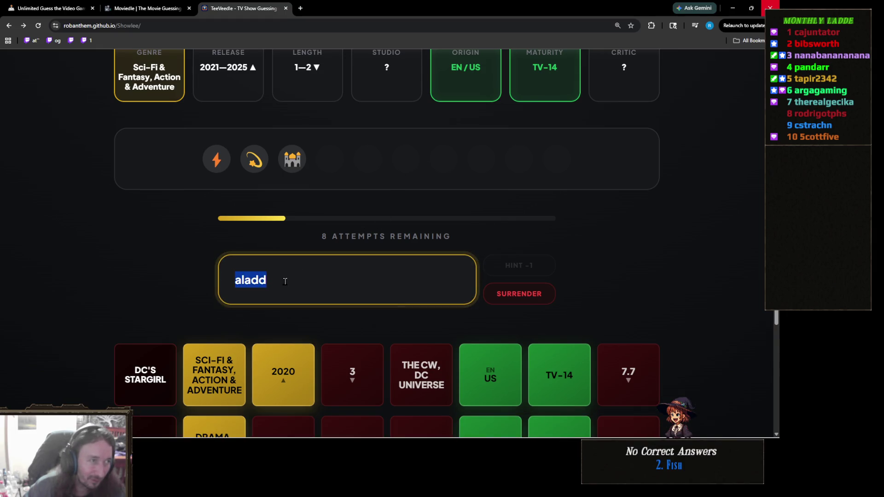
Search 'wed' and guess Wednesday, pinning the release year to 2022
text(wed)
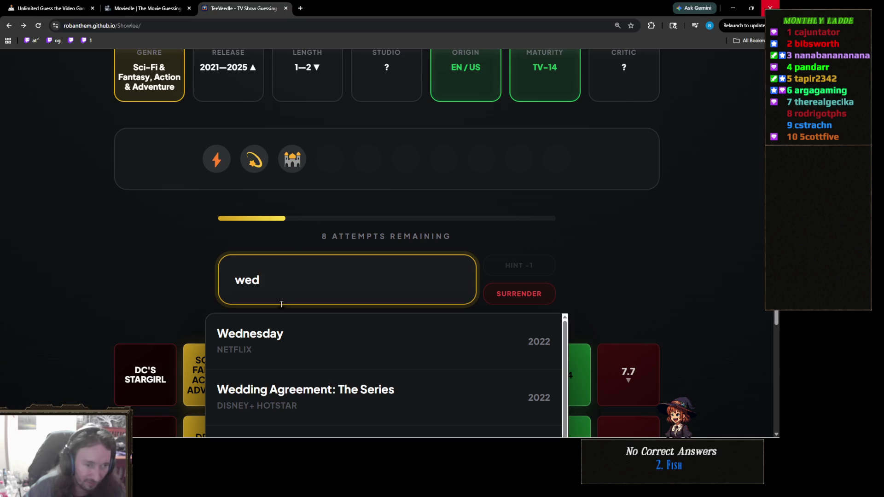
click(276, 336)
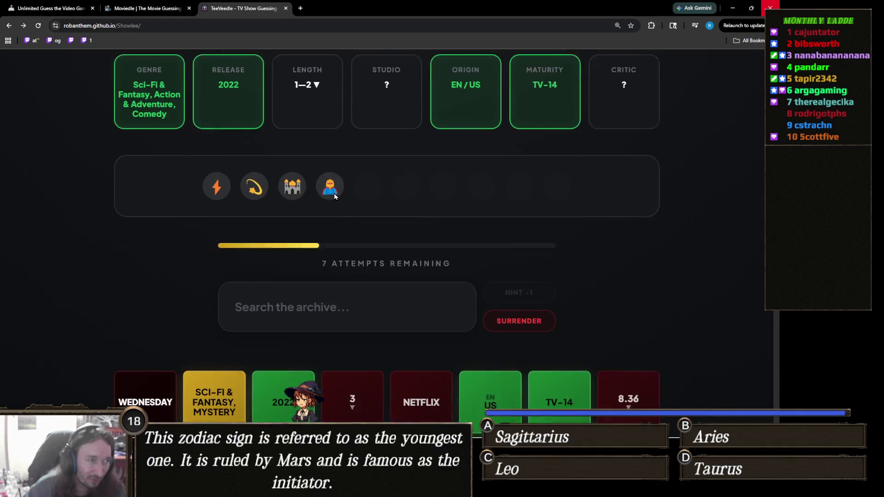
click(343, 300)
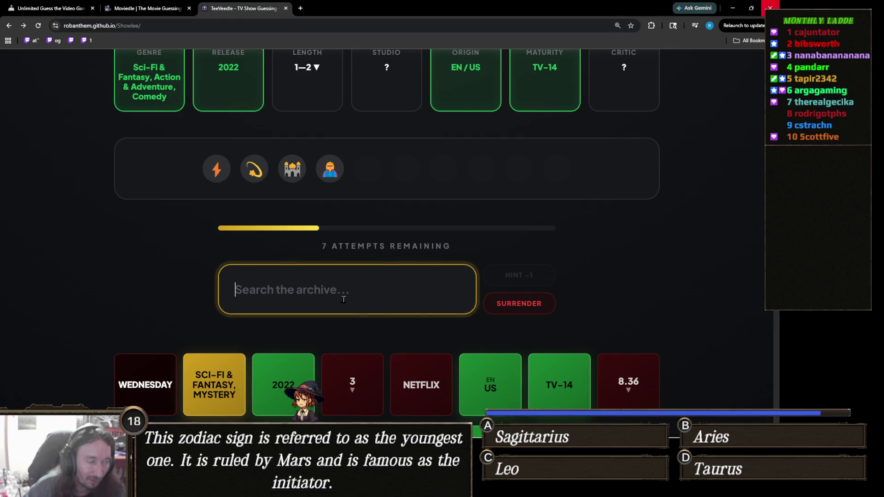
text(superg)
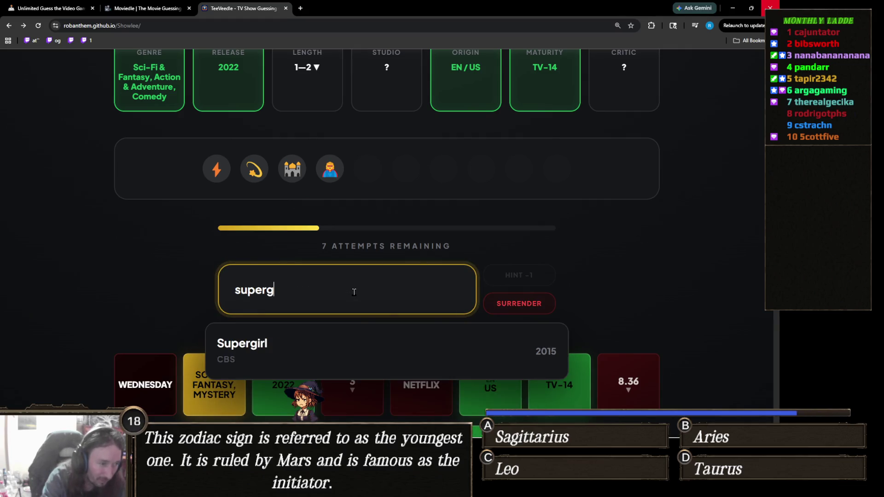
double_click(354, 291)
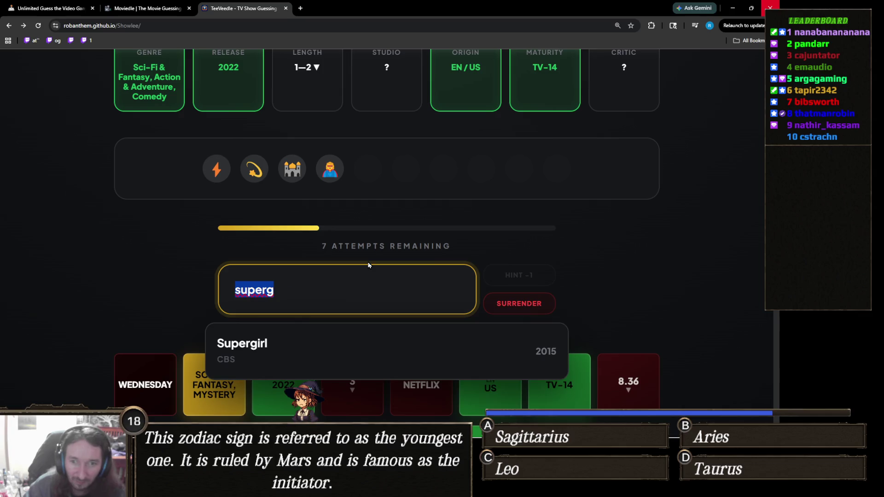
key(BackSpace)
click(371, 216)
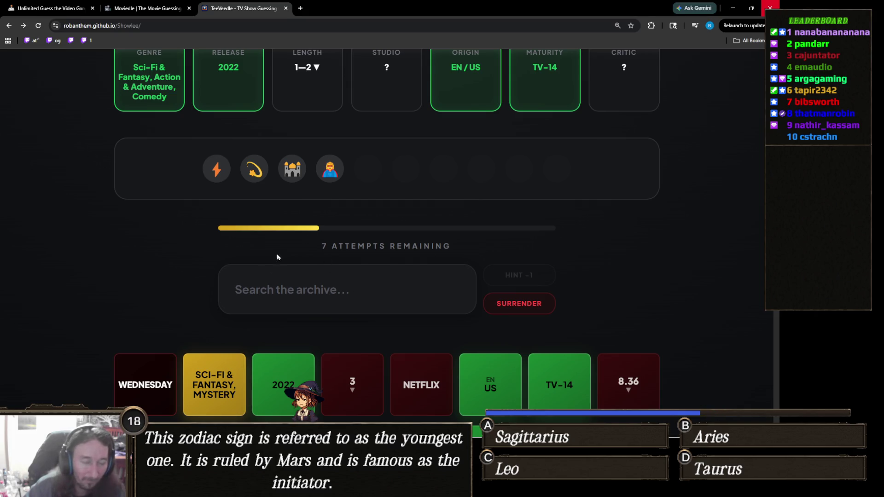
key(ctrl+plus)
scroll(269, 266, down, 3)
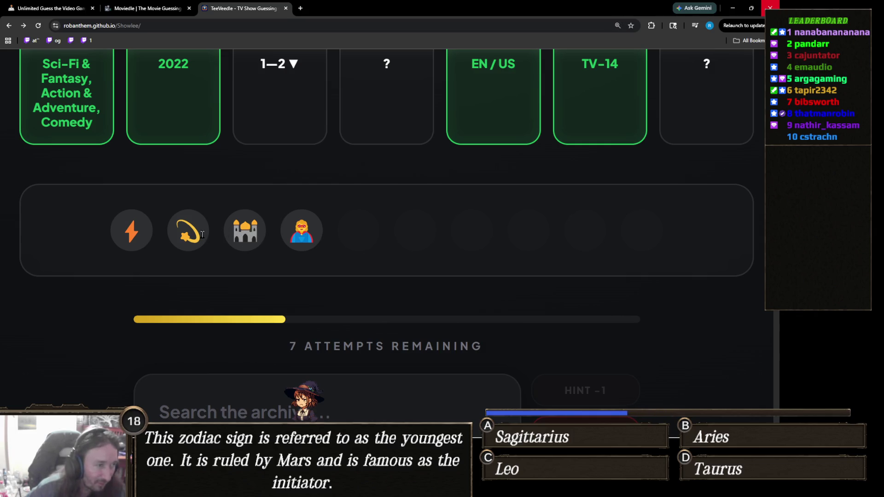
key(ctrl+minus)
key(ctrl+minus)
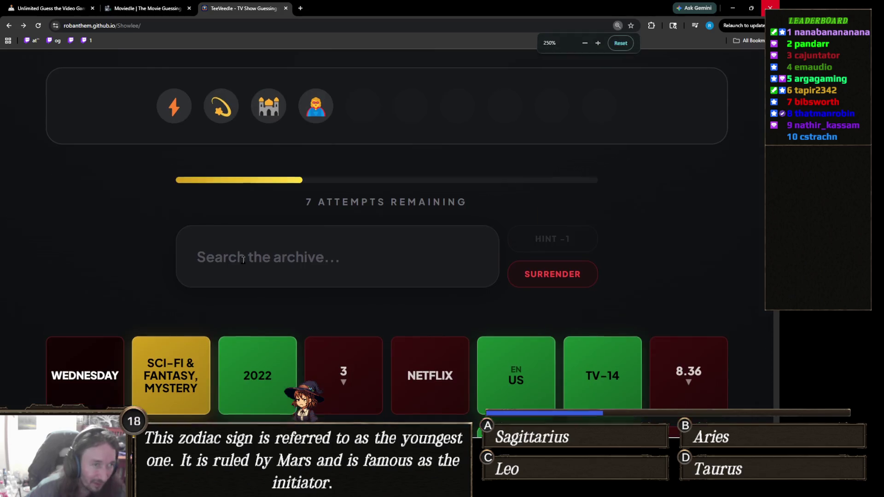
scroll(242, 260, up, 2)
scroll(272, 296, up, 1)
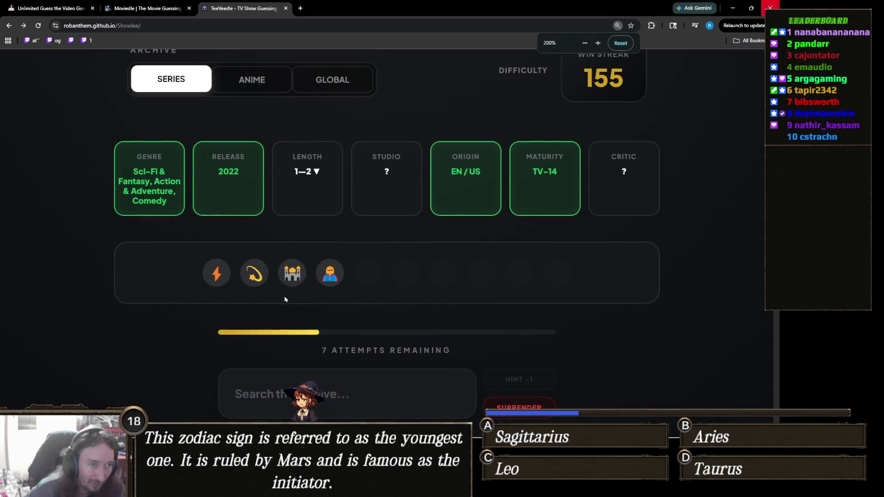
scroll(283, 294, down, 1)
scroll(287, 289, down, 4)
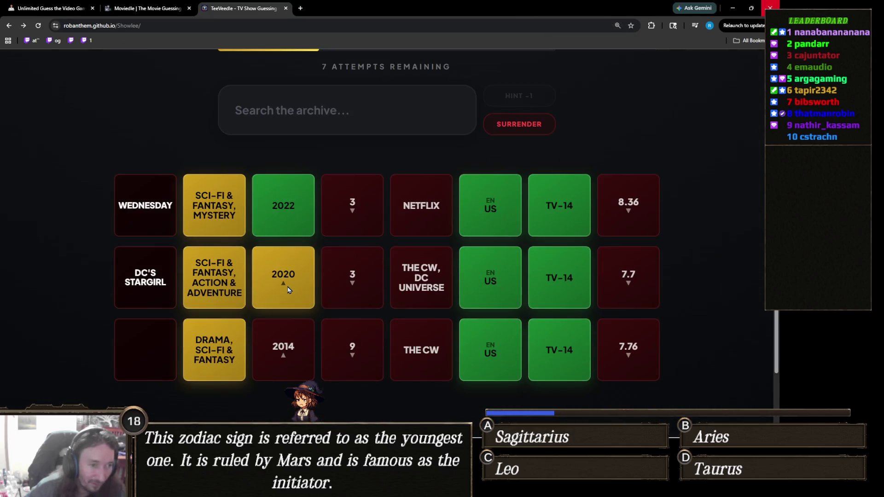
scroll(287, 288, up, 3)
scroll(287, 287, down, 1)
scroll(287, 286, down, 2)
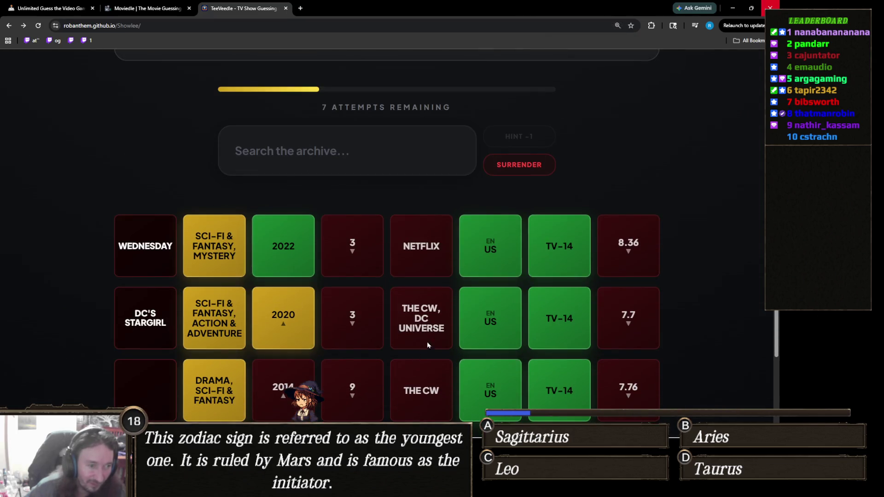
scroll(359, 336, up, 3)
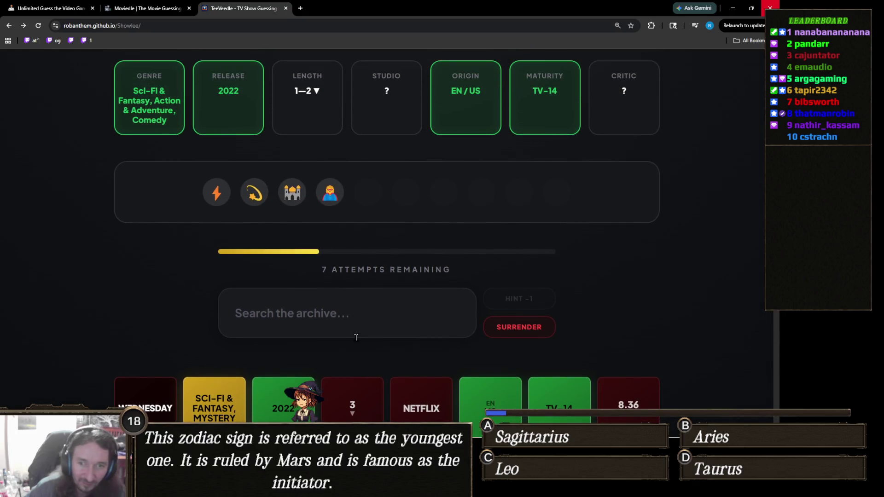
click(395, 318)
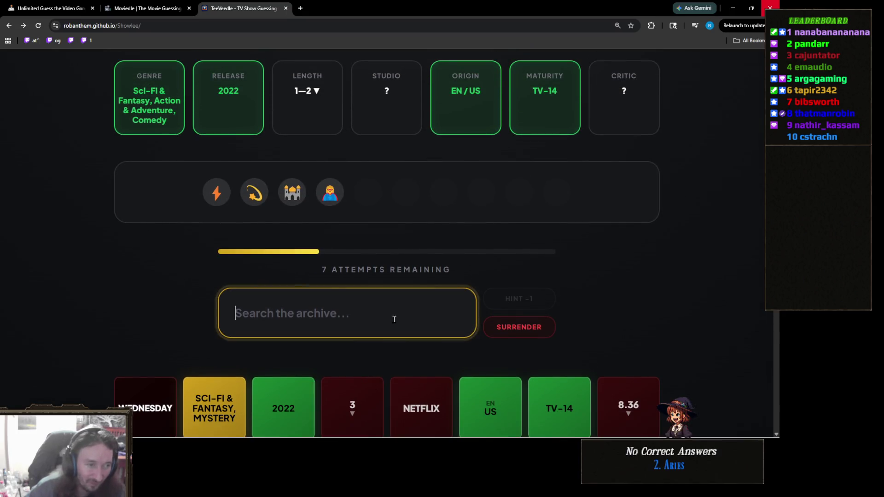
Replace the 'm.s.' search with 'marvel' and scroll through the Marvel series suggestions
text(m.s.)
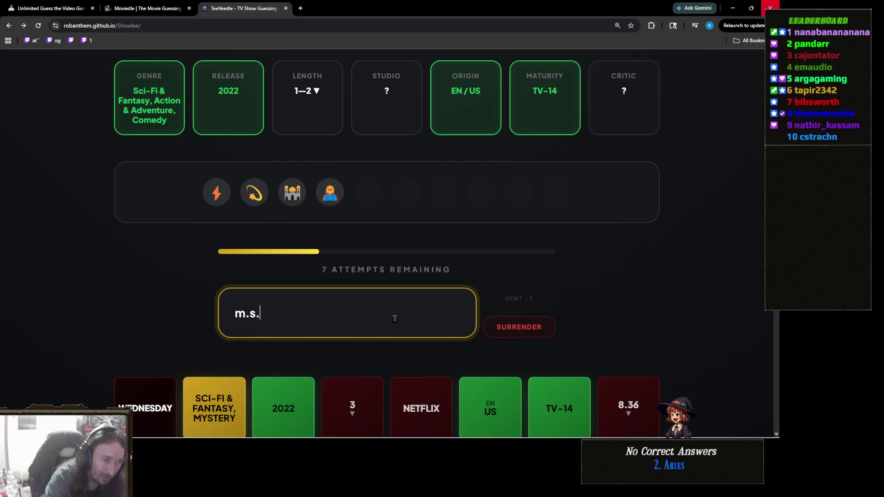
key(BackSpace)
key(BackSpace)
key(BackSpace)
text(marvel)
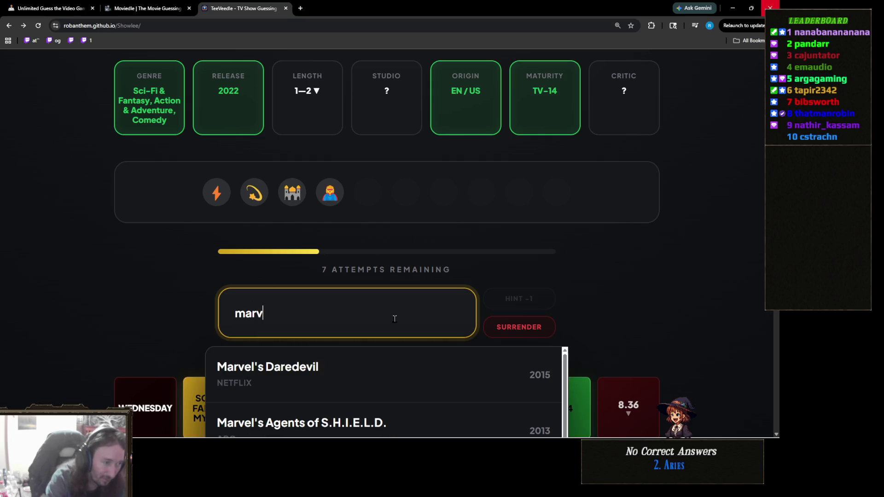
scroll(134, 226, down, 3)
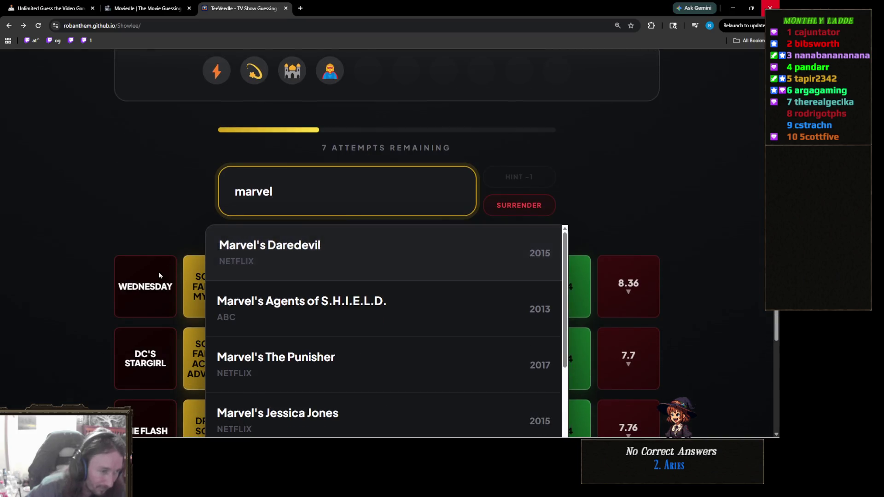
scroll(253, 282, down, 3)
scroll(335, 254, down, 3)
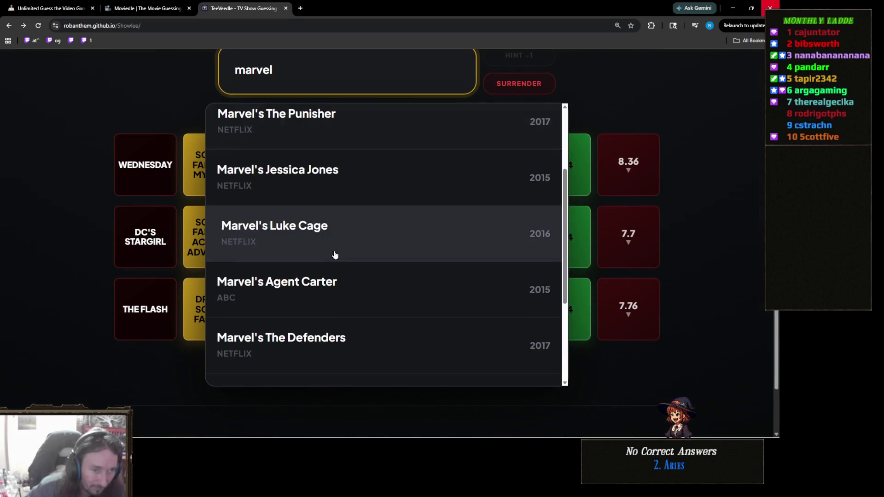
scroll(55, 265, up, 5)
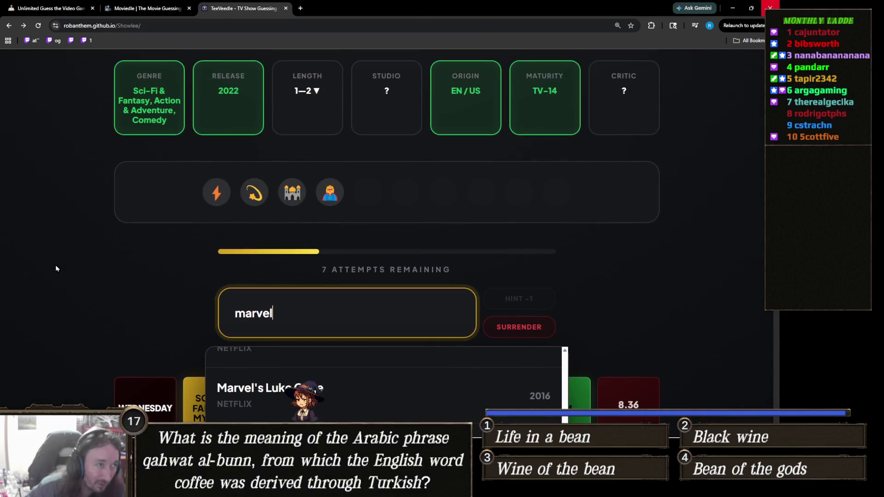
scroll(55, 264, down, 5)
scroll(66, 266, down, 2)
scroll(258, 221, down, 2)
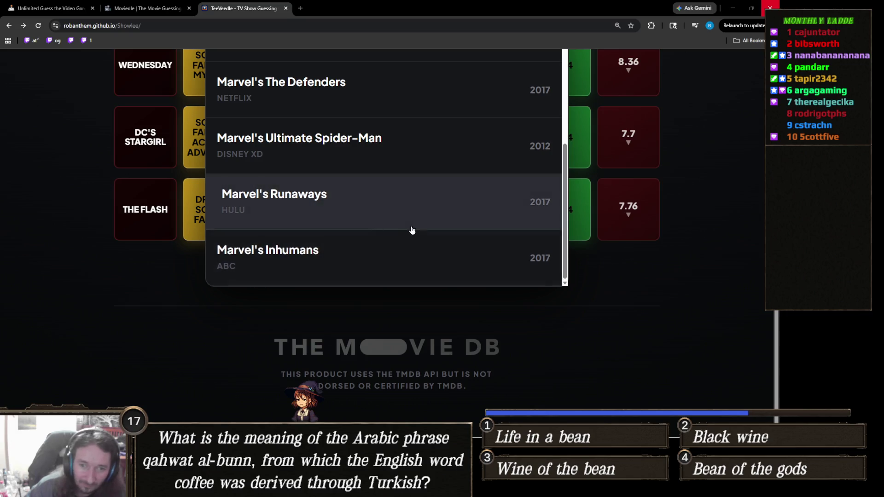
Scroll back through the Marvel list, then select the 'marvel' search text for replacement
scroll(315, 276, up, 2)
scroll(313, 269, up, 4)
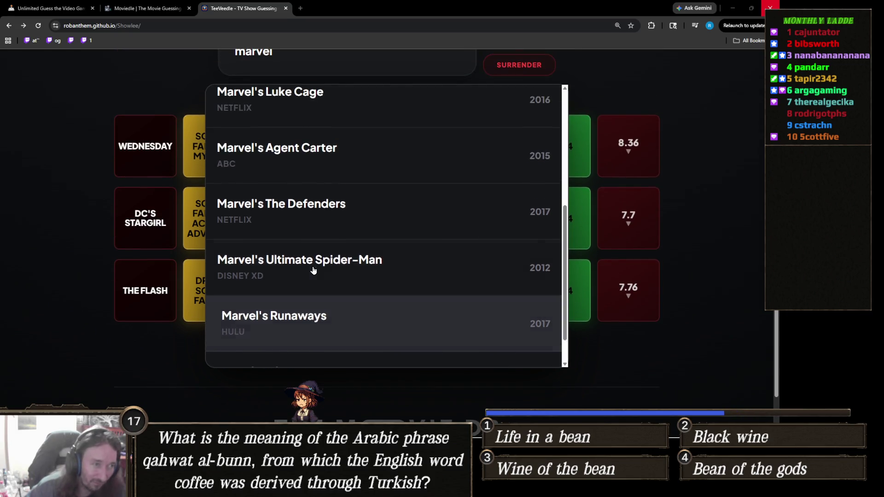
scroll(313, 268, up, 4)
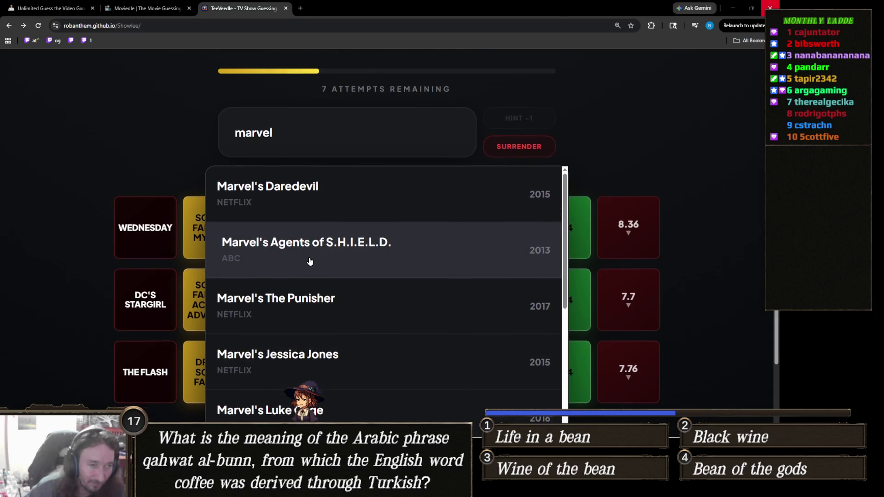
scroll(309, 262, up, 1)
scroll(313, 234, down, 5)
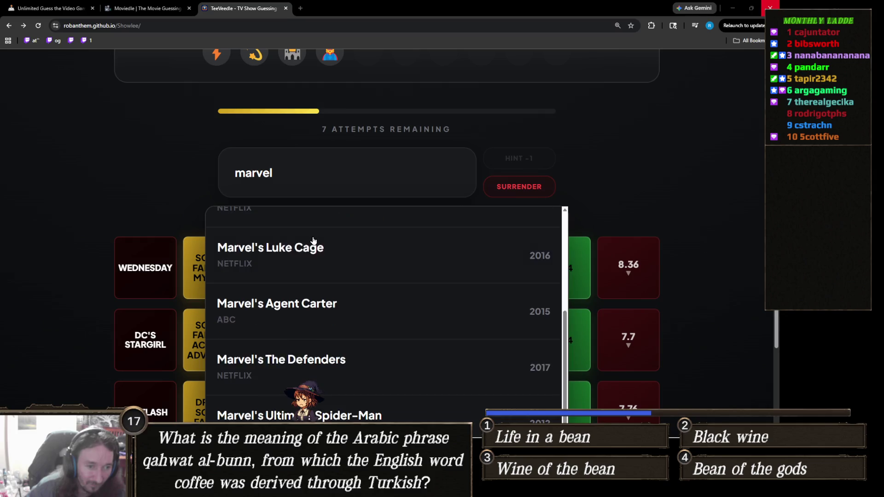
scroll(271, 268, down, 2)
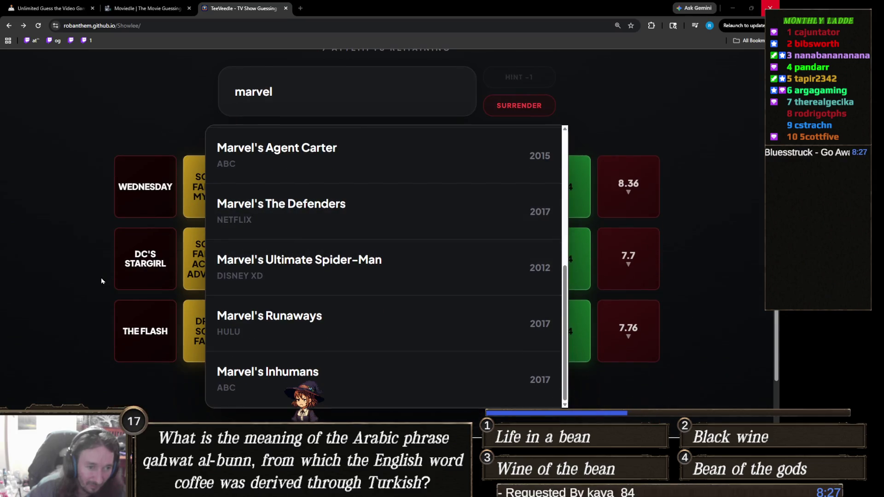
scroll(104, 278, up, 3)
scroll(131, 248, up, 2)
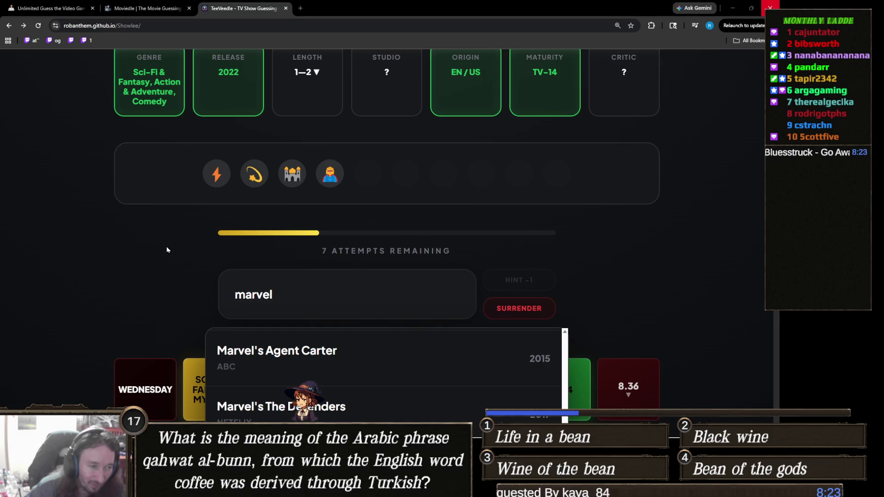
scroll(167, 245, down, 2)
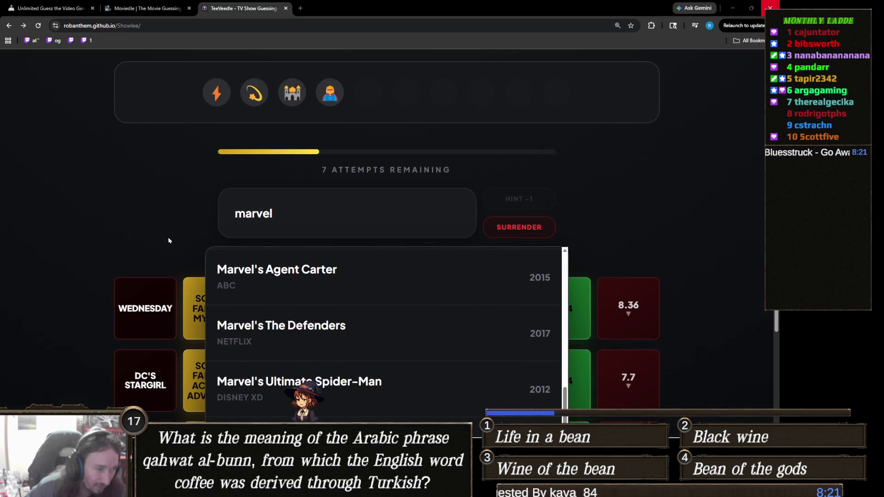
scroll(169, 241, down, 2)
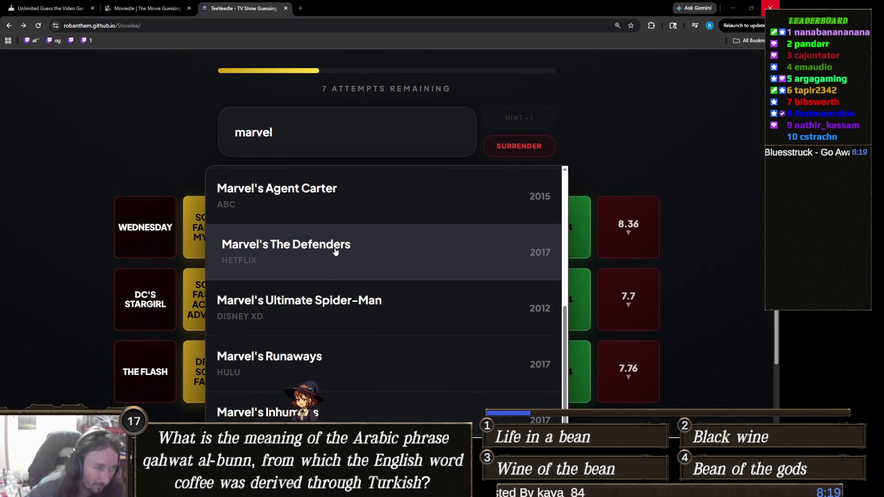
scroll(137, 243, up, 4)
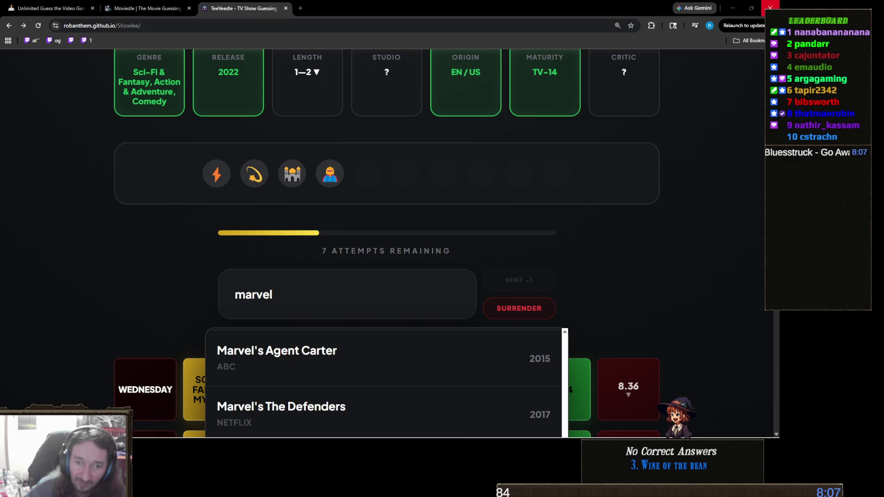
click(309, 291)
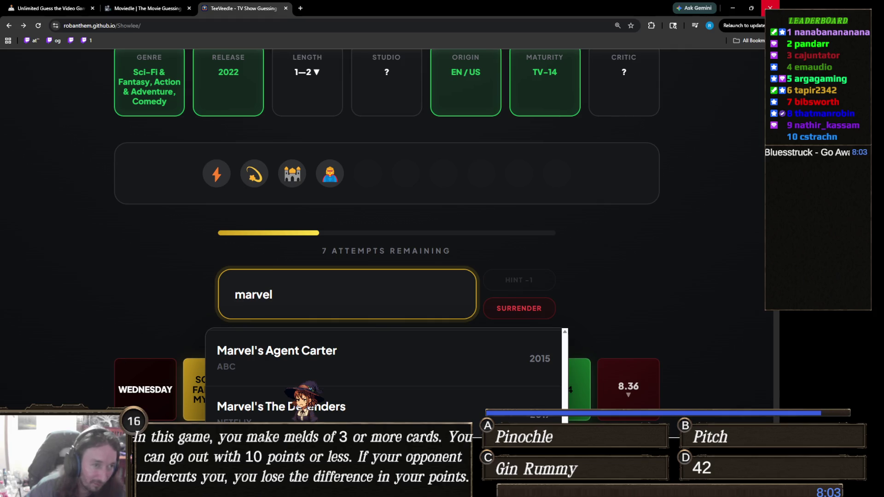
double_click(309, 297)
Guess Ms. Marvel to win, scroll the victory page, then switch to the Unity editor
text(Ms.)
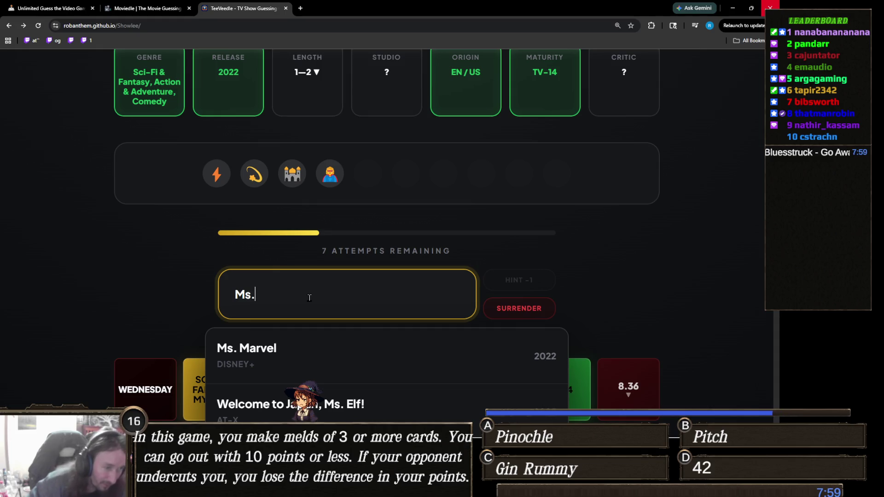
click(317, 358)
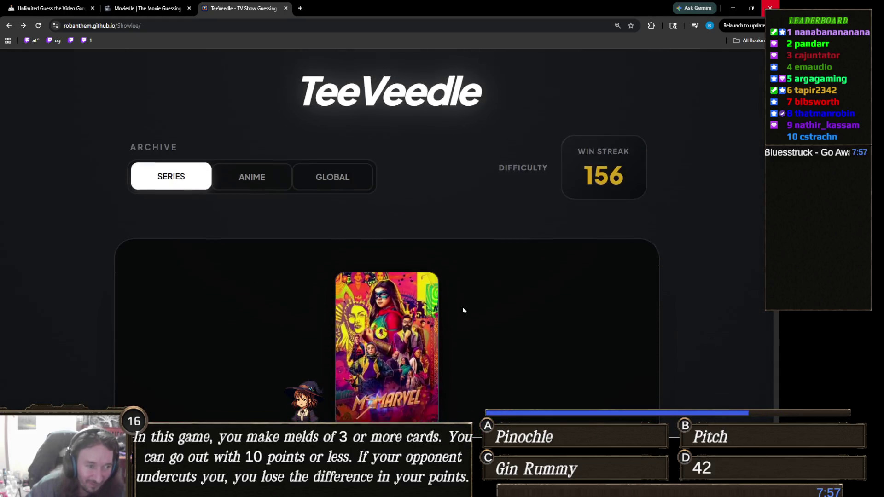
scroll(462, 306, down, 2)
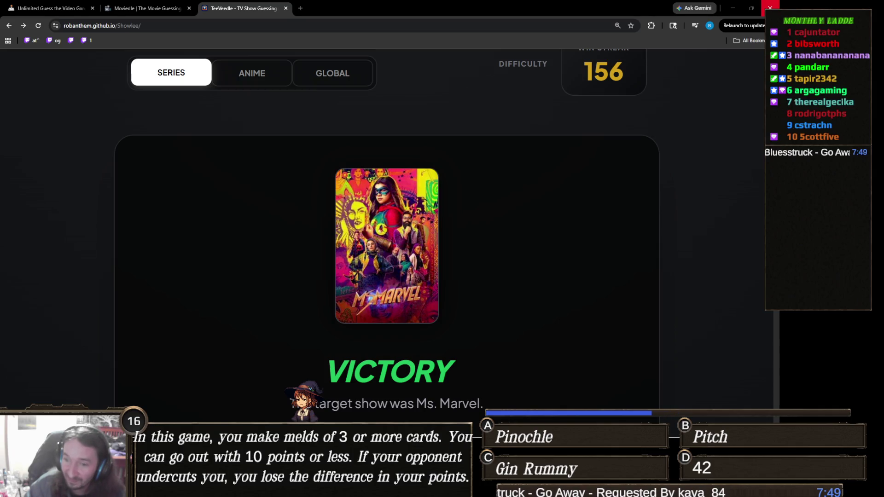
click(510, 285)
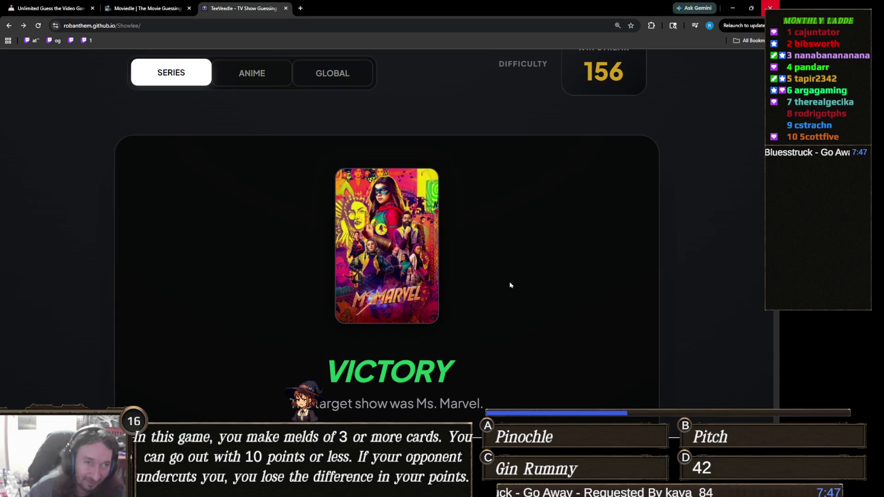
scroll(509, 285, down, 3)
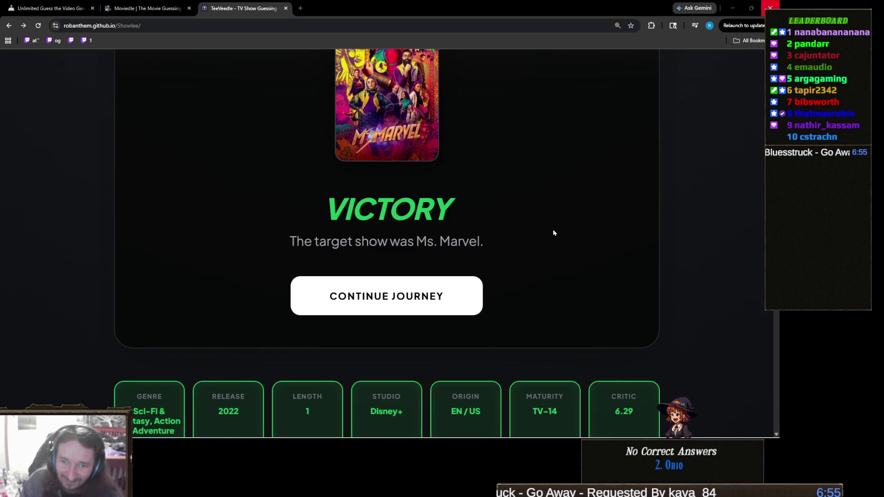
mouse_move(534, 438)
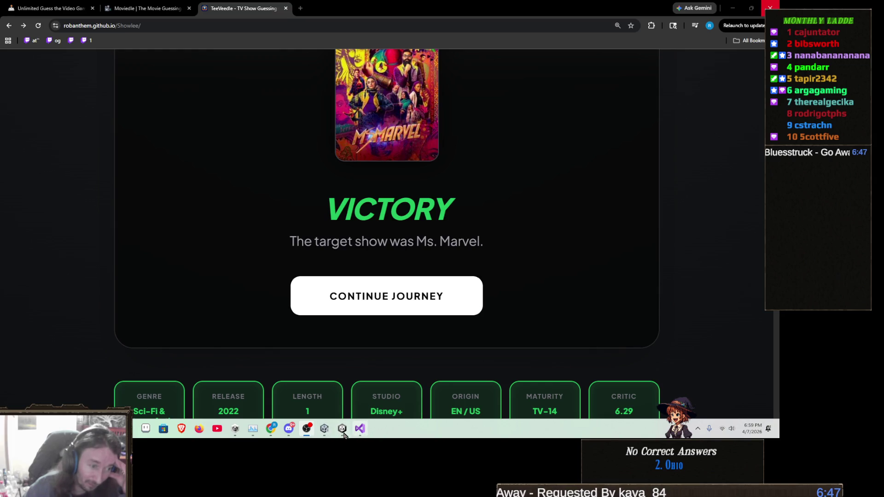
click(307, 430)
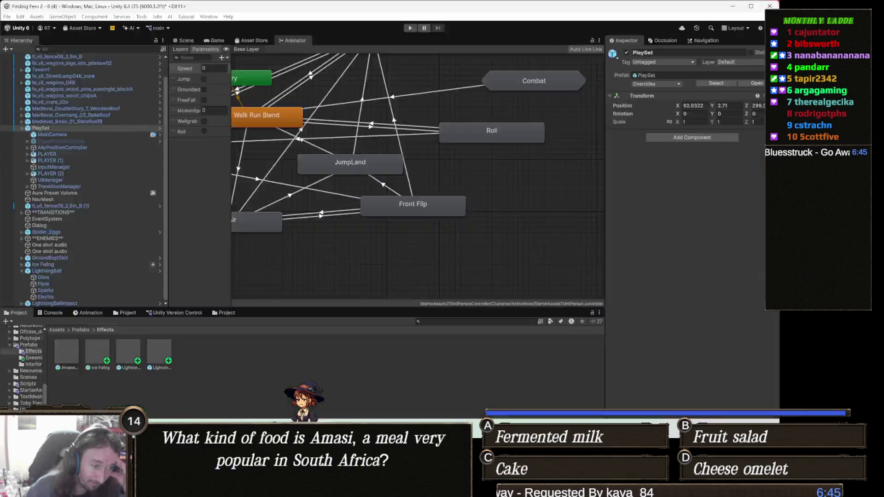
Enter the Animator's Combat sub-state machine to show its Attack3 state linked from Entry
mouse_move(306, 488)
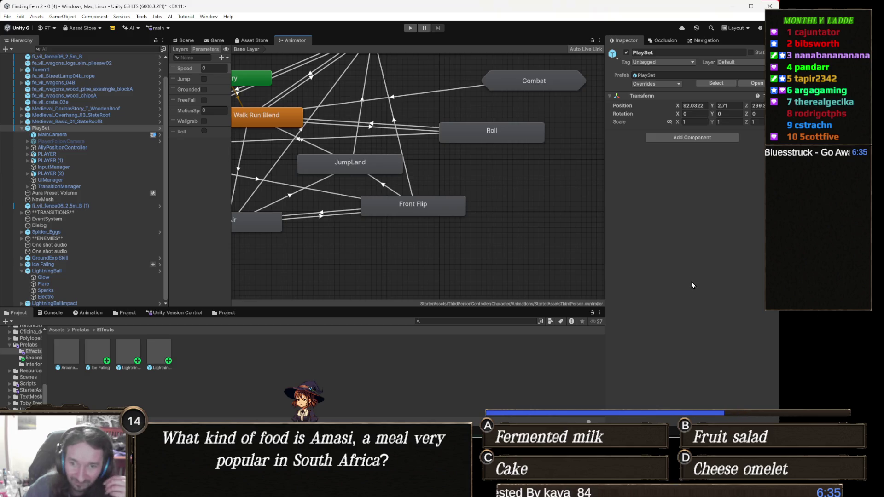
drag(503, 204, 506, 230)
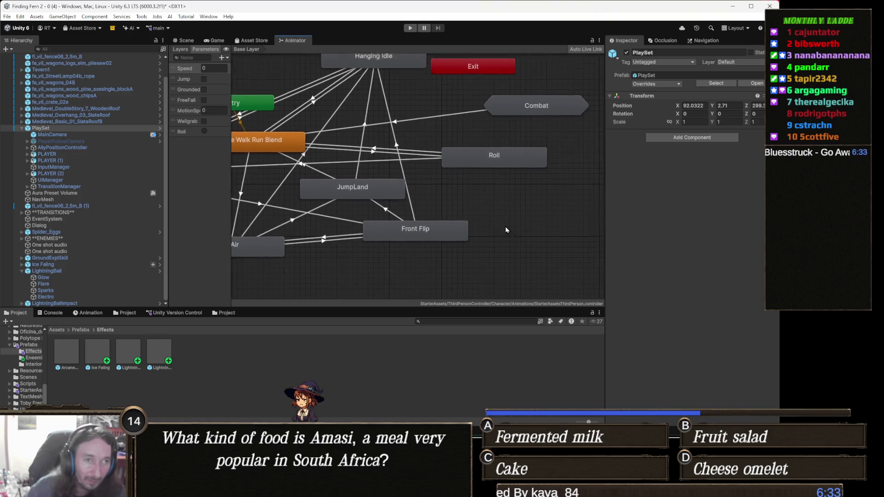
double_click(541, 140)
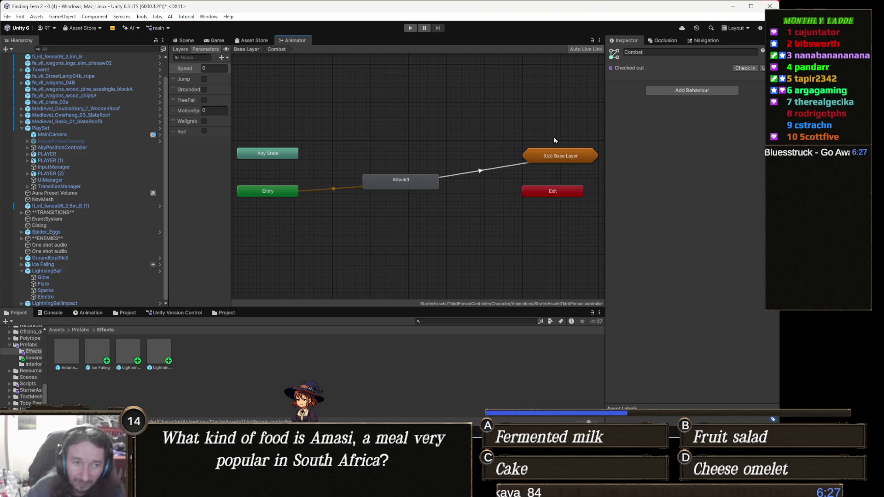
Switch the Animator to New Layer and enter its Combat sub-state machine with Attack1–Attack6
scroll(420, 172, up, 3)
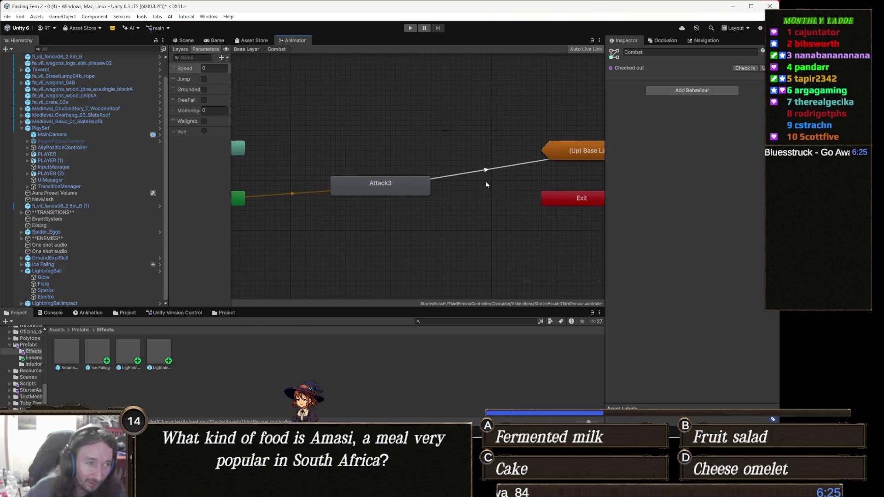
click(186, 48)
click(193, 87)
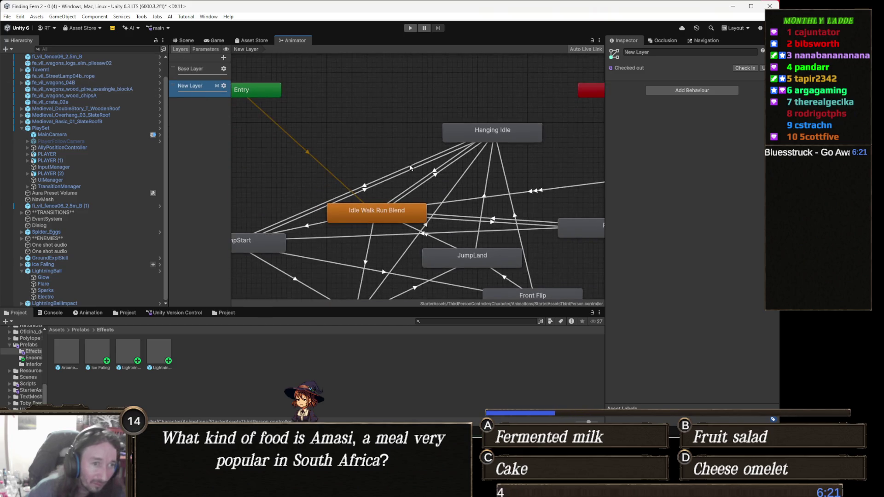
mouse_move(301, 159)
mouse_down()
mouse_move(461, 176)
mouse_move(468, 222)
mouse_move(404, 184)
mouse_up()
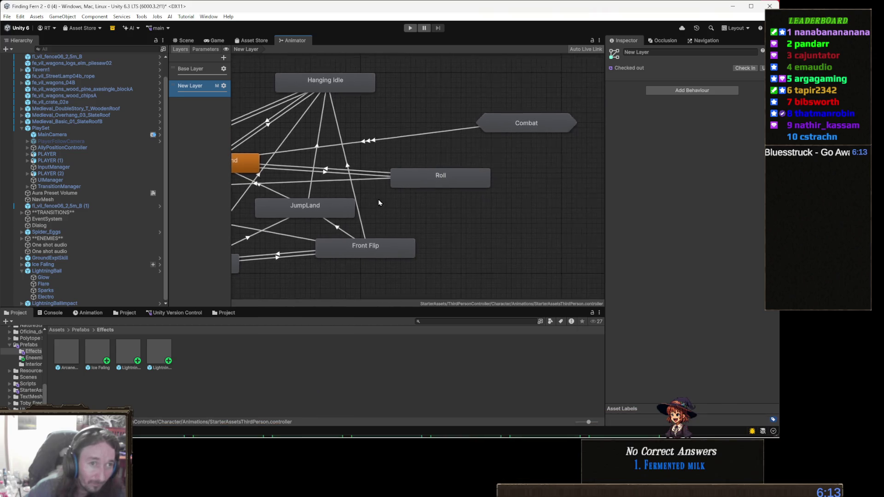
double_click(523, 124)
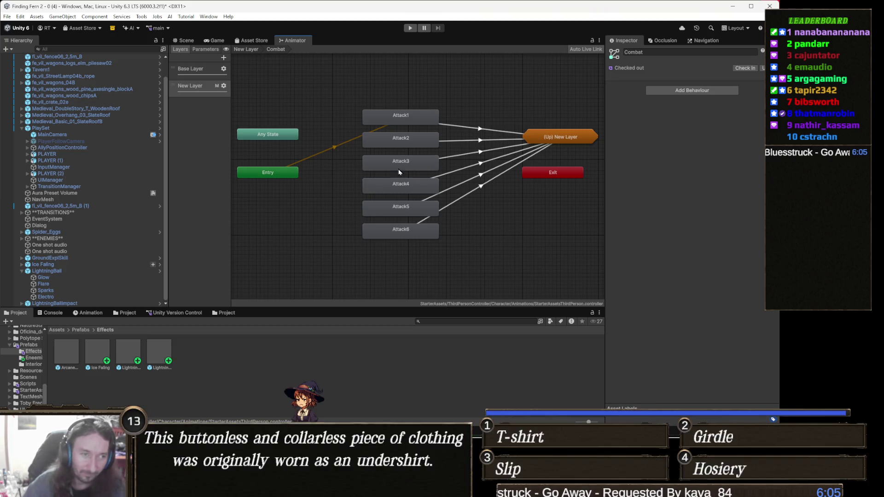
Select PLAYER to show its Third Person Controller settings (Move Speed 2, Sprint Speed 5.335)
scroll(414, 145, up, 3)
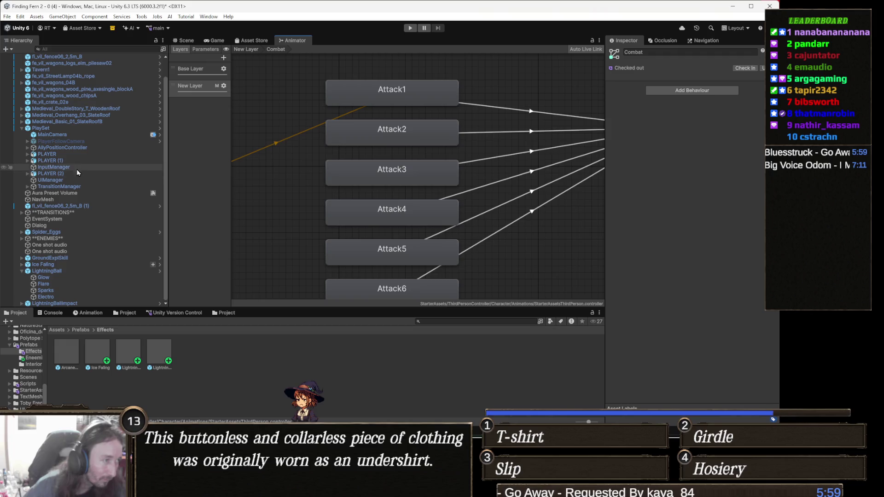
click(78, 156)
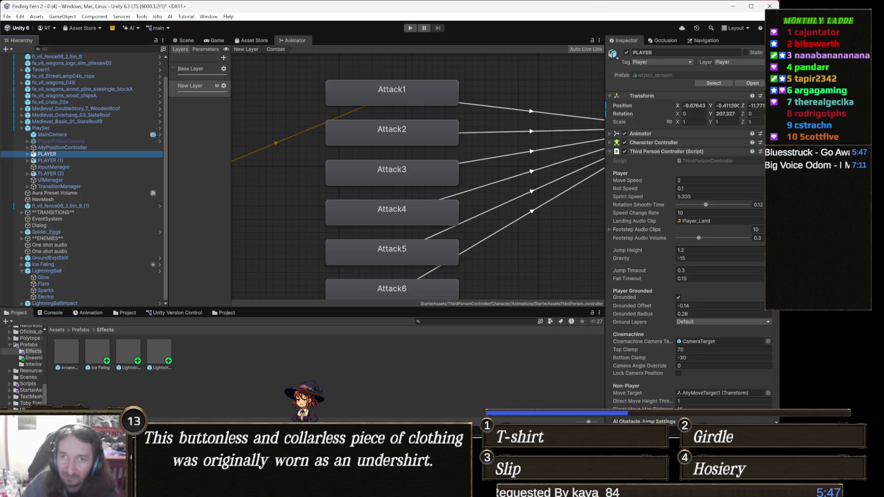
Review PLAYER's Player Abilities list, then select Attack1 to show its Magic Spell Casting motion
key(alt+Tab)
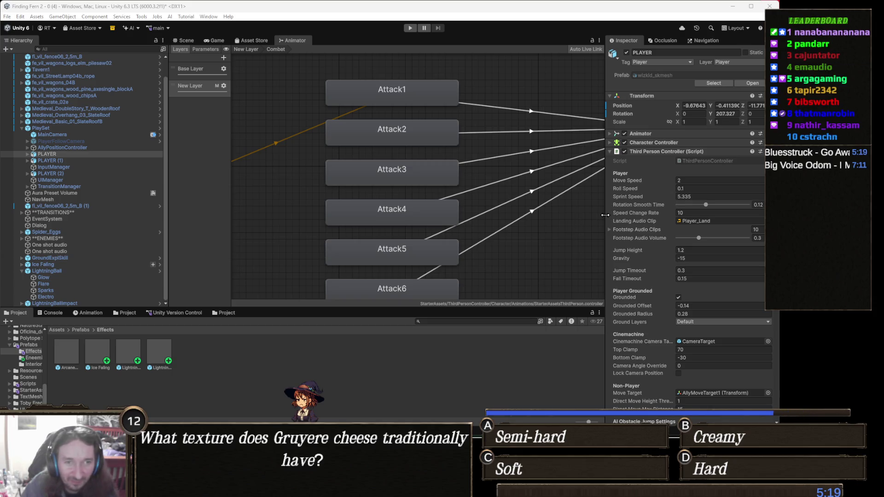
scroll(690, 268, down, 3)
scroll(700, 269, down, 8)
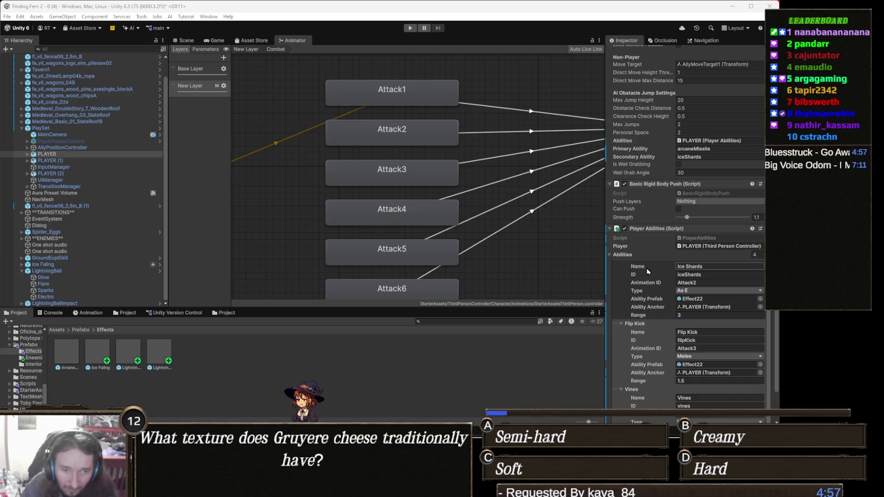
scroll(649, 270, down, 1)
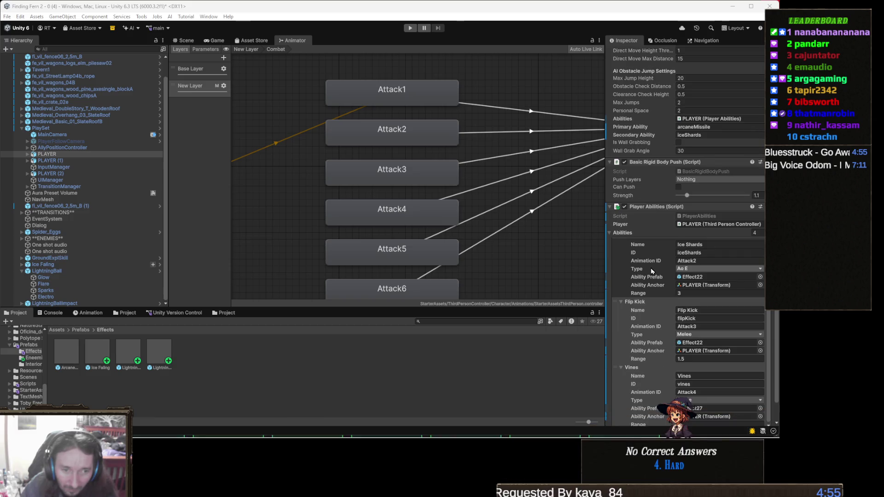
scroll(651, 271, down, 1)
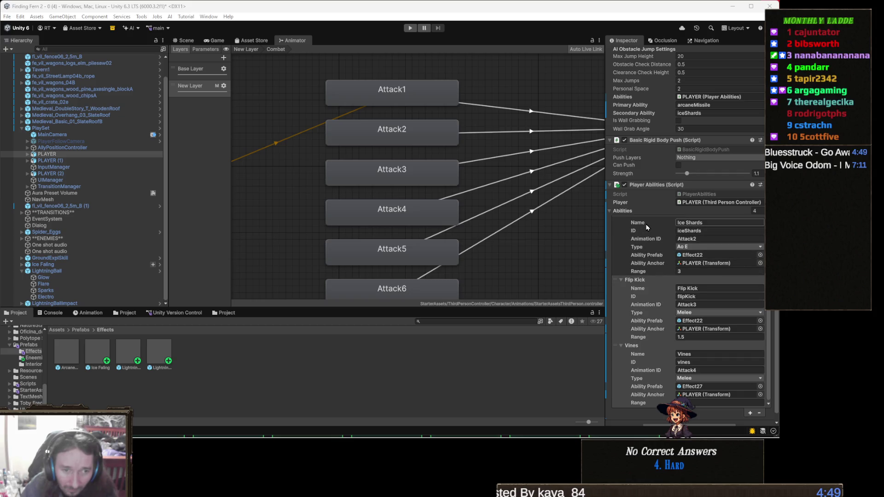
scroll(646, 227, up, 3)
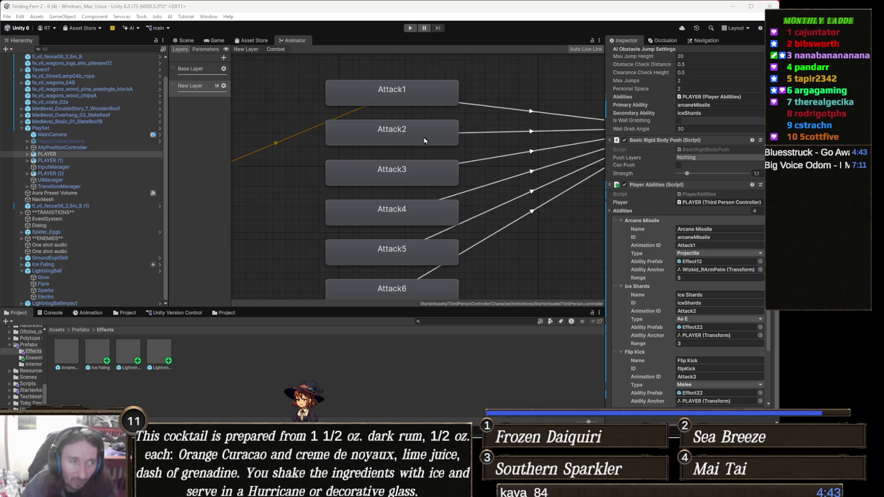
click(423, 102)
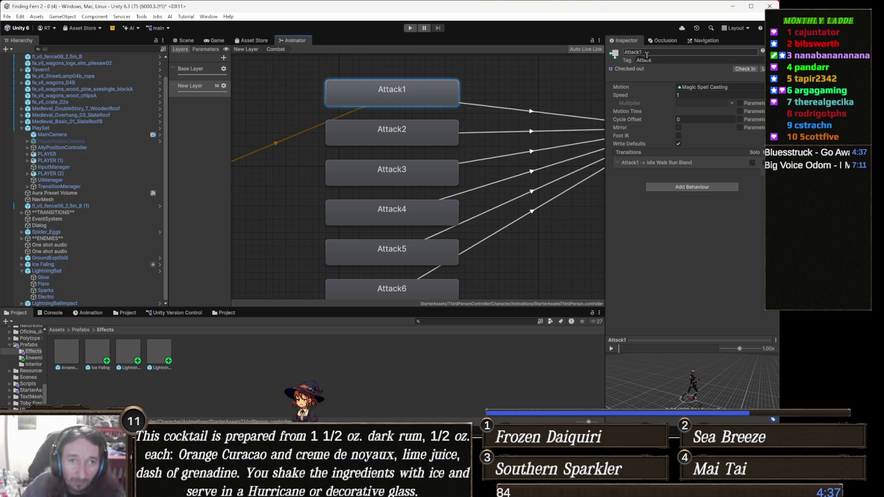
Duplicate Attack1's Magic Spell Casting clip and review the Attack4 and Attack5 states
click(711, 90)
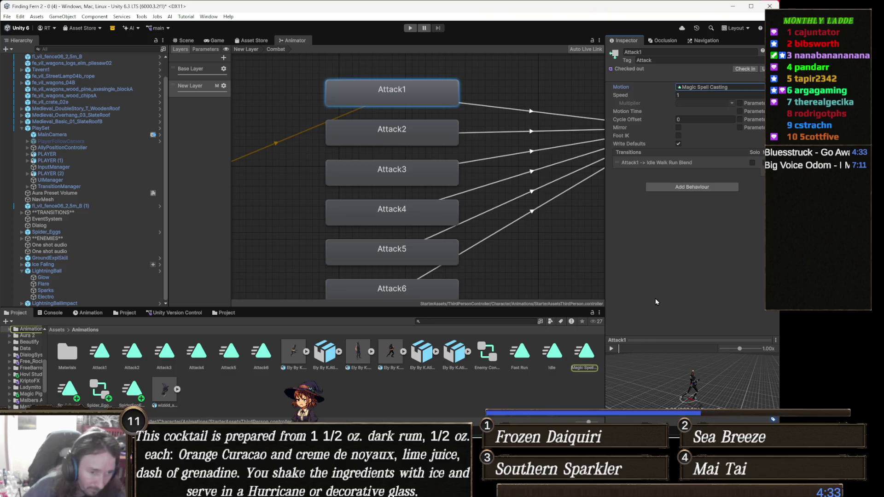
click(591, 361)
key(ctrl+d)
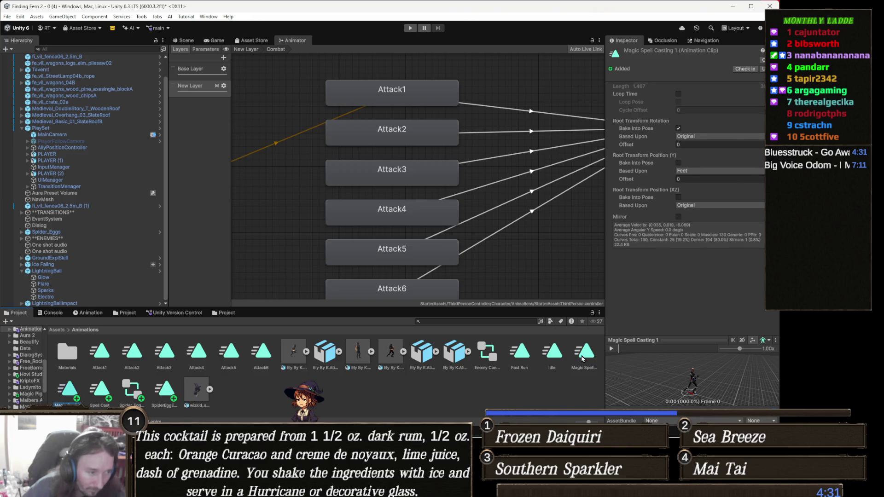
click(414, 217)
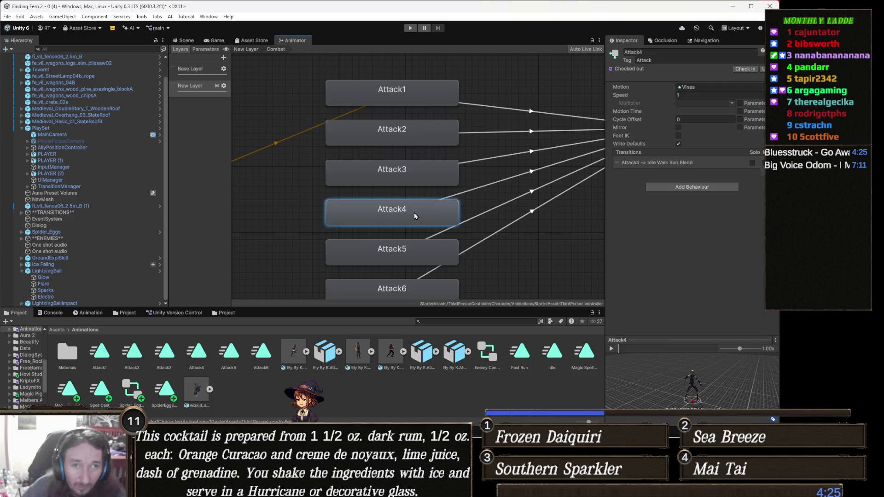
click(410, 253)
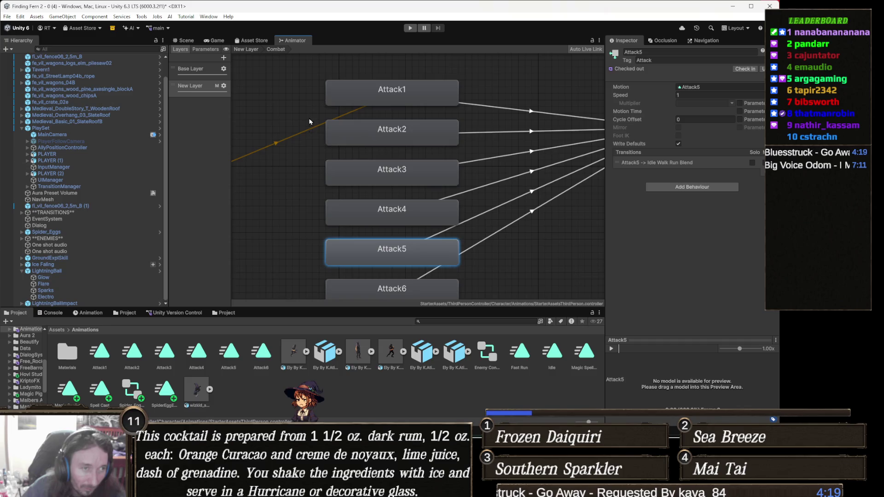
click(401, 89)
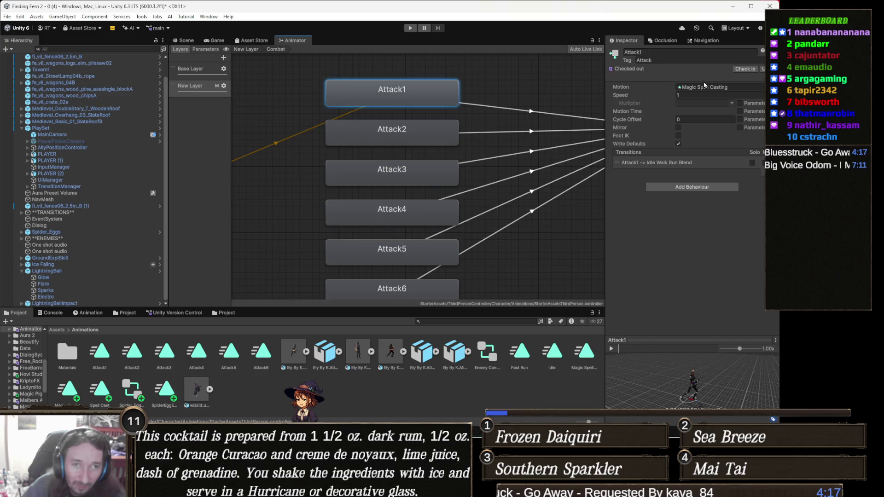
Rename the duplicated Magic Spell Casting clip to LightningBall
click(709, 87)
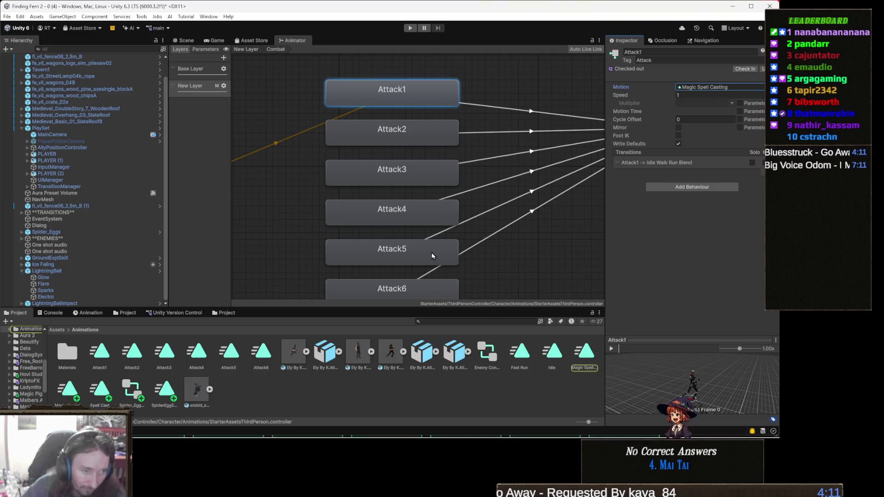
click(582, 368)
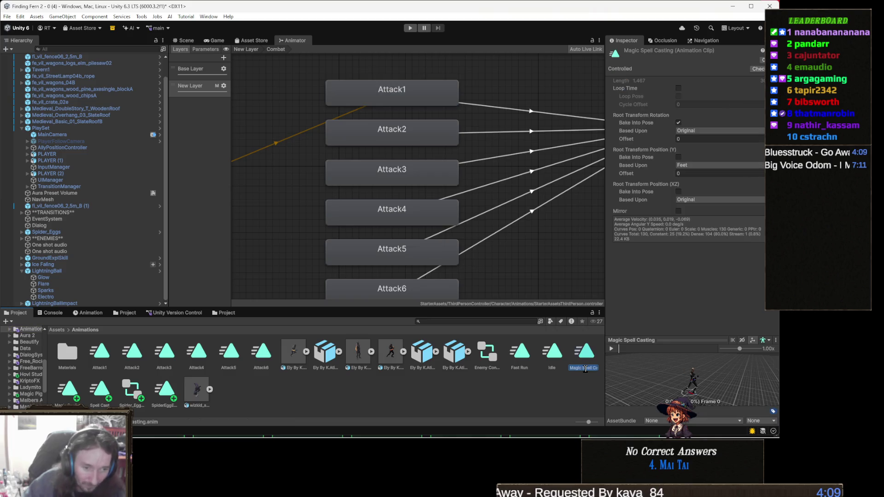
text(Lightnin)
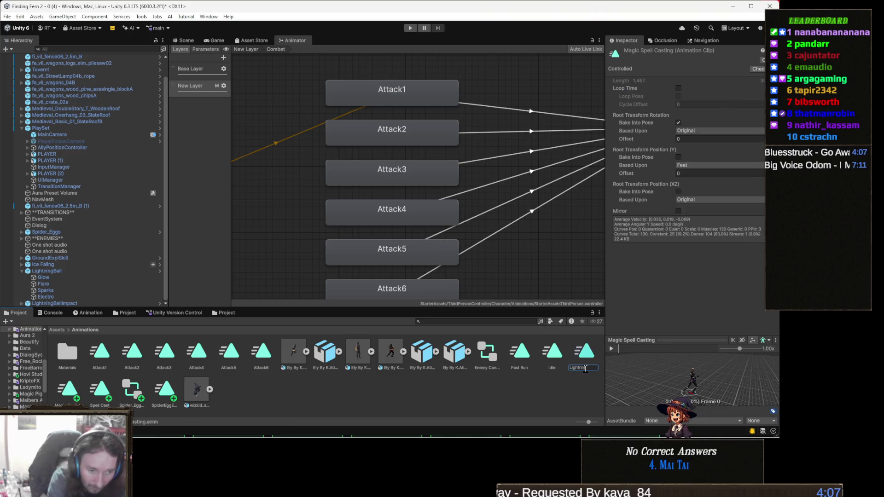
text(Ligh)
text(ingBall)
key(Return)
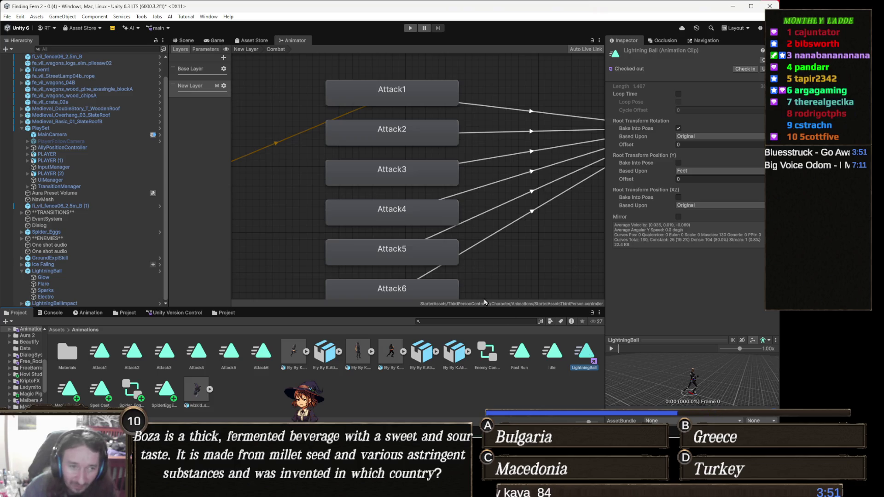
Make LightningBall the Attack5 state's motion and return to the Scene view
click(421, 249)
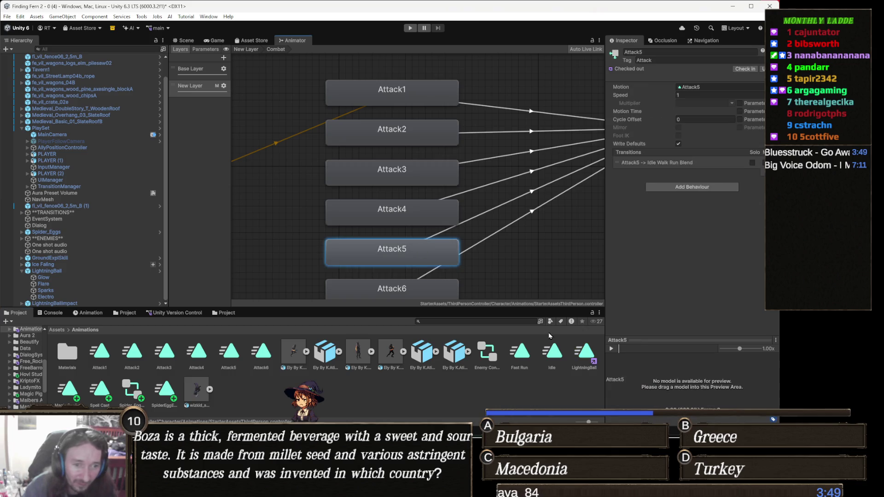
mouse_move(582, 355)
mouse_down()
mouse_move(678, 139)
mouse_move(720, 93)
mouse_up()
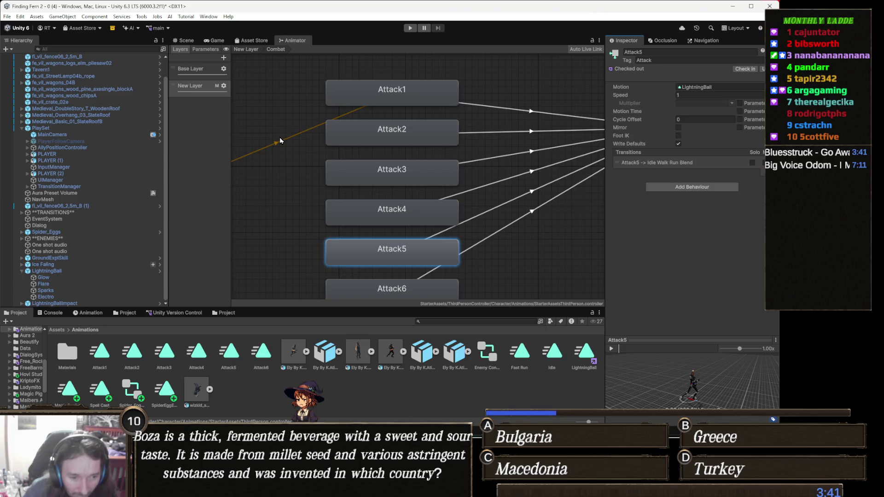
click(186, 40)
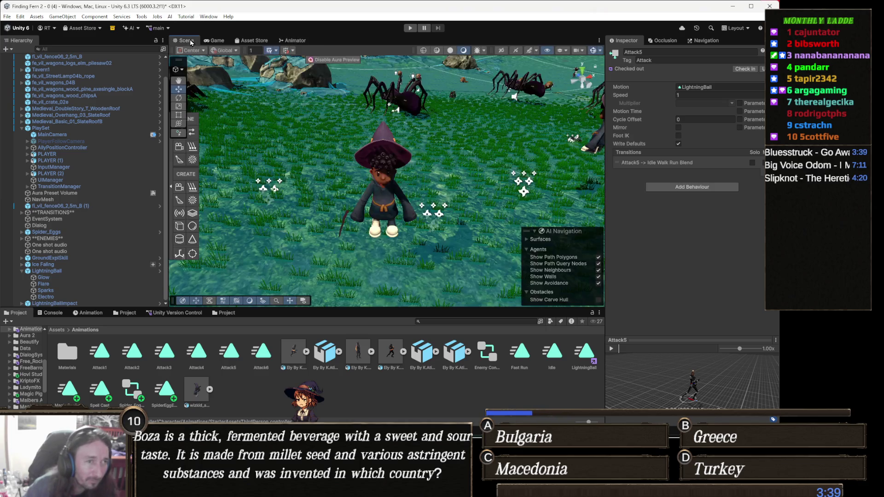
Show the Animation timeline for PLAYER's Idle clip and expand its list of clips
click(386, 200)
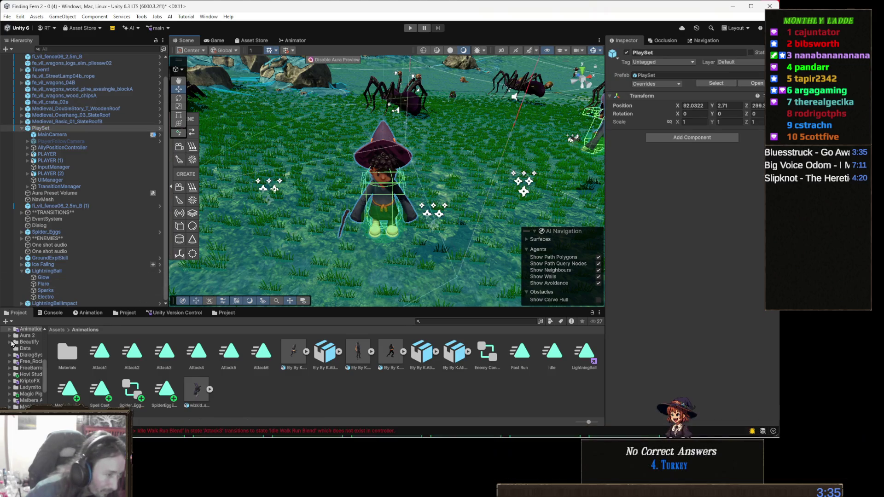
click(87, 312)
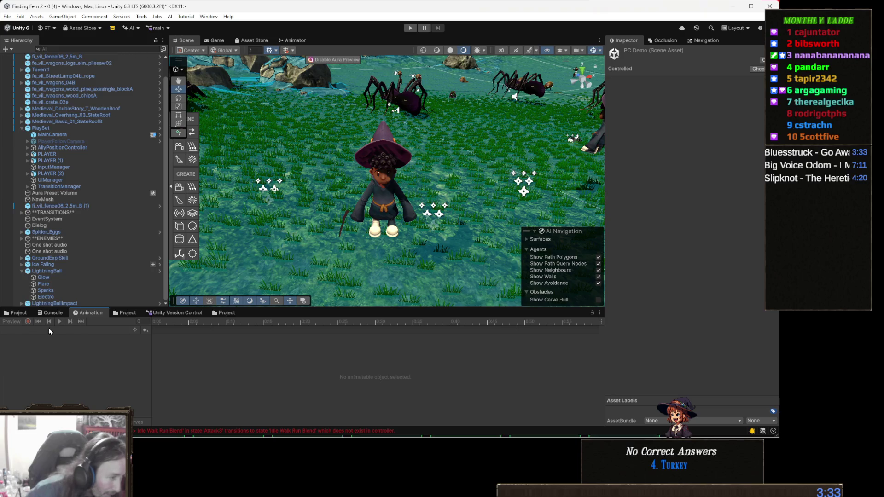
click(188, 294)
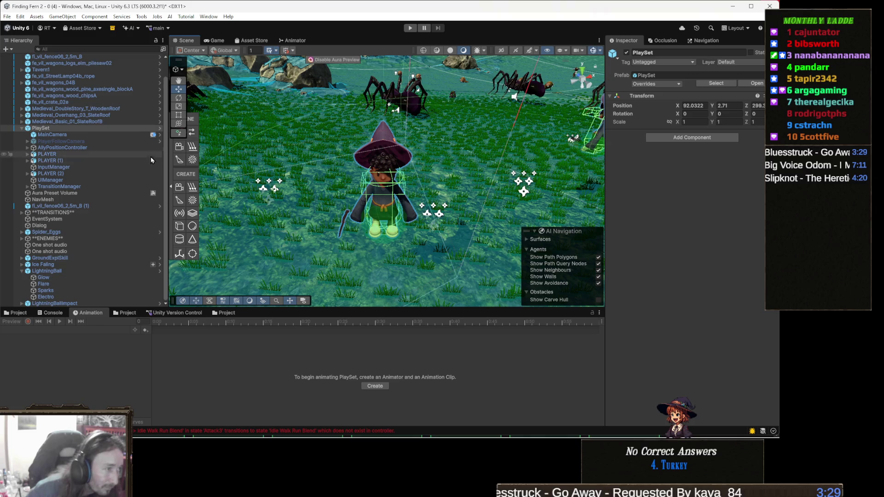
click(87, 156)
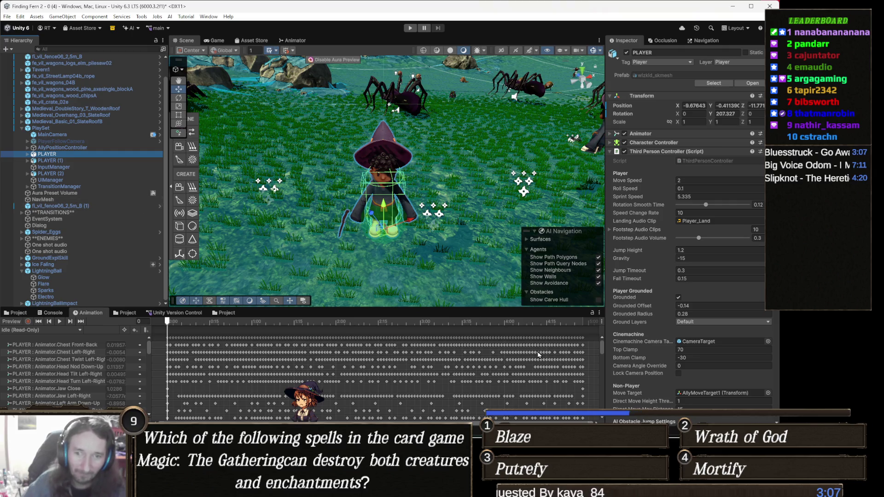
key(alt+Tab)
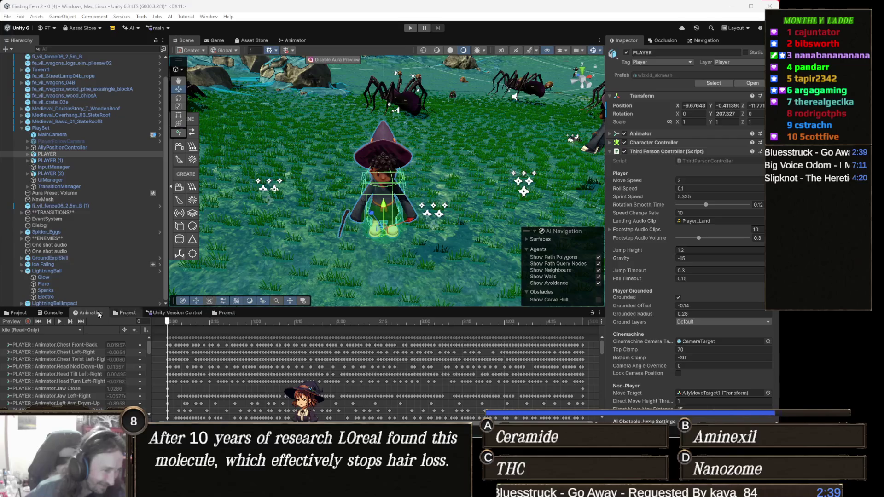
click(42, 331)
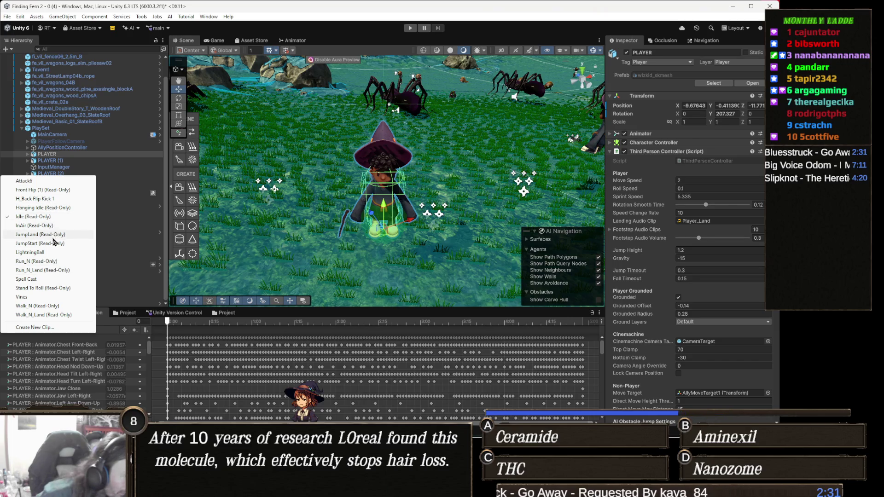
Set the LightningBall clip's OnProjectileAbility event Int parameter to 4
click(46, 252)
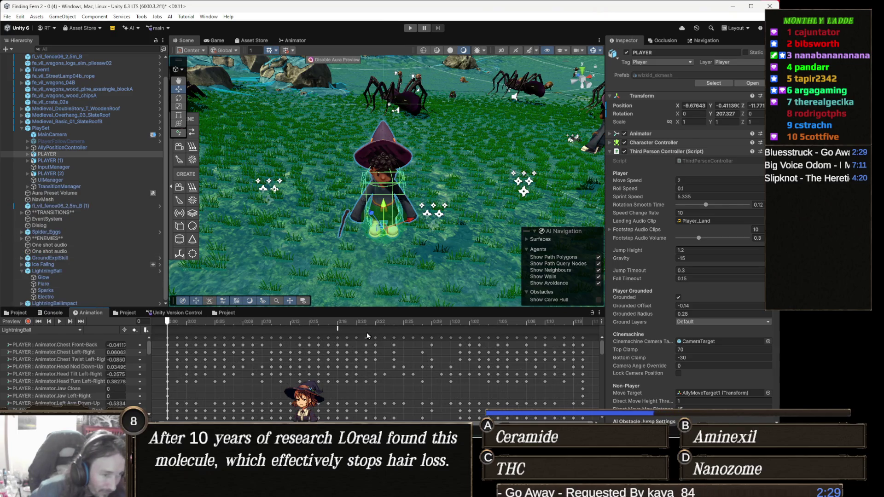
click(337, 331)
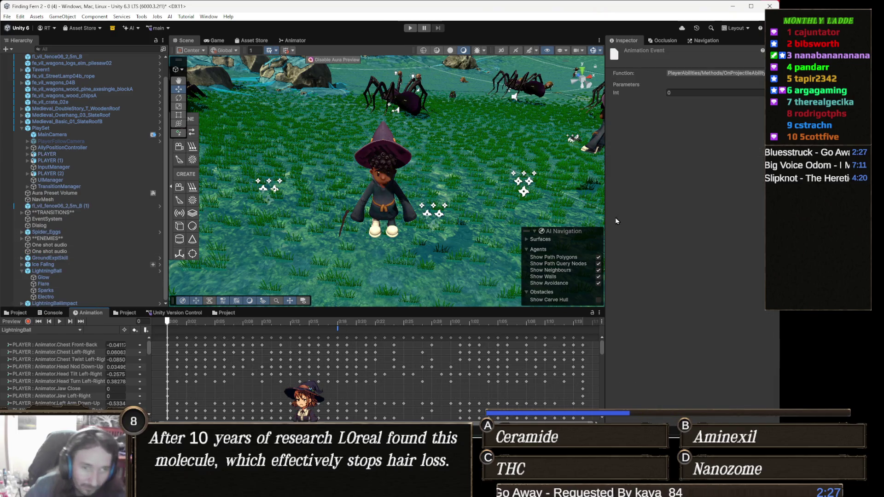
click(696, 92)
text(4)
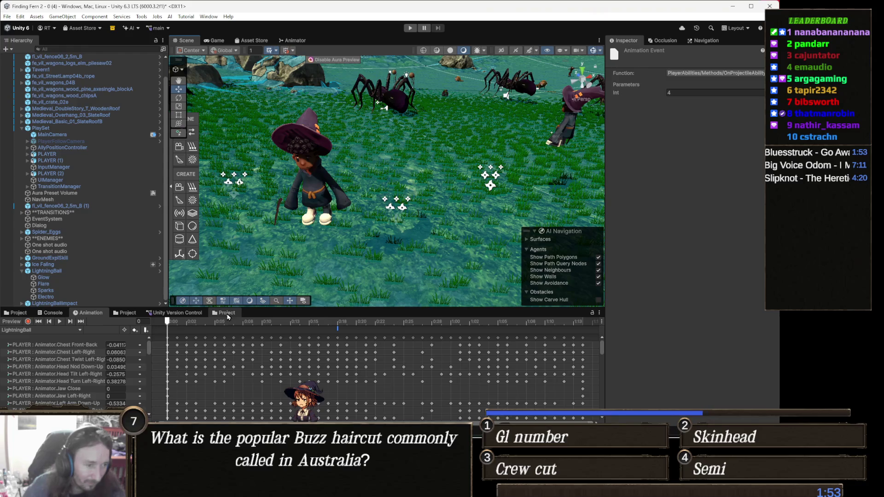
Select PLAYER, PLAYER (1) and PLAYER (2) together
click(311, 181)
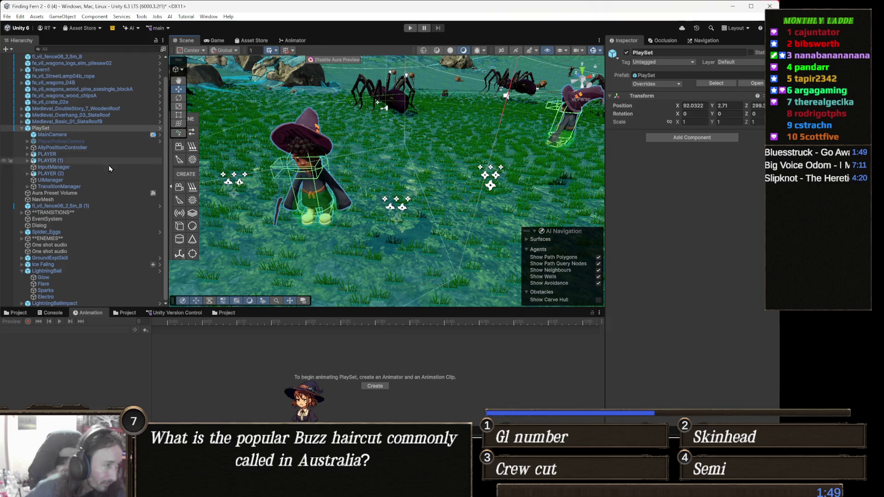
click(71, 155)
ctrl+click(71, 161)
ctrl+click(72, 174)
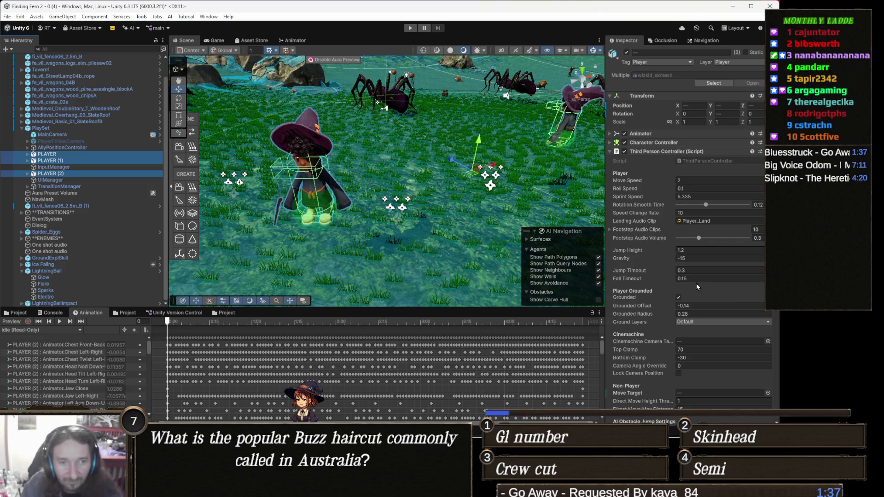
Increase the Player Abilities size to 5, adding a copy of Vines
scroll(669, 310, down, 10)
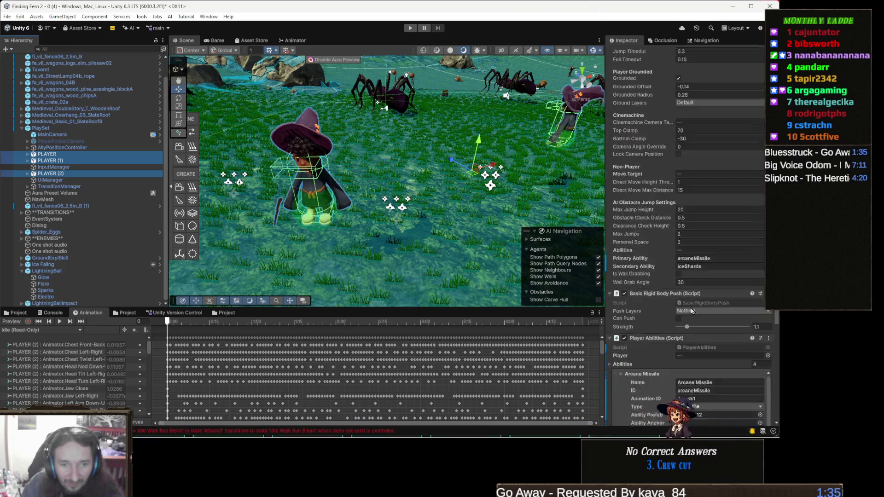
scroll(691, 311, down, 5)
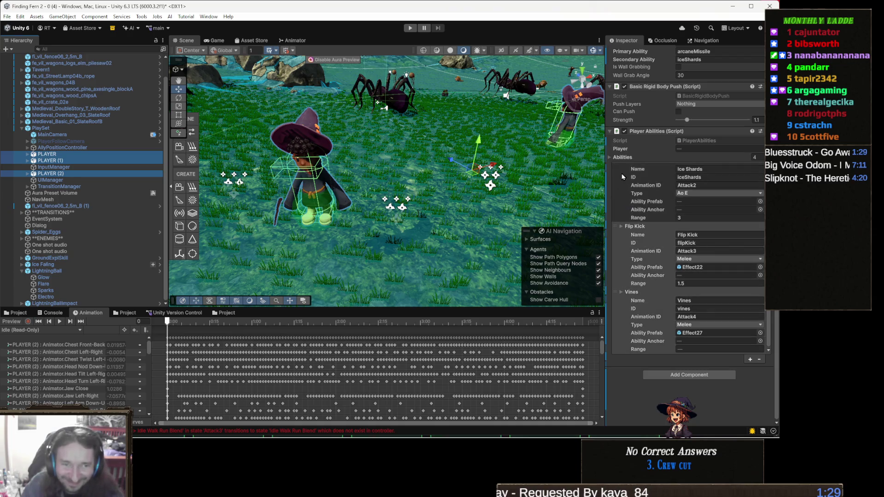
click(761, 160)
text(5)
key(Return)
Name the new fifth ability Shock, with ID shock and Animation ID Attack5
scroll(715, 333, up, 2)
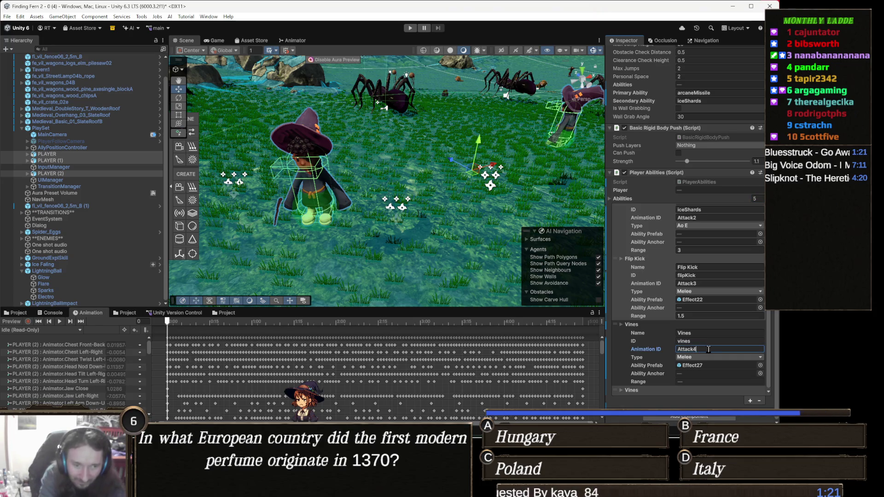
click(631, 390)
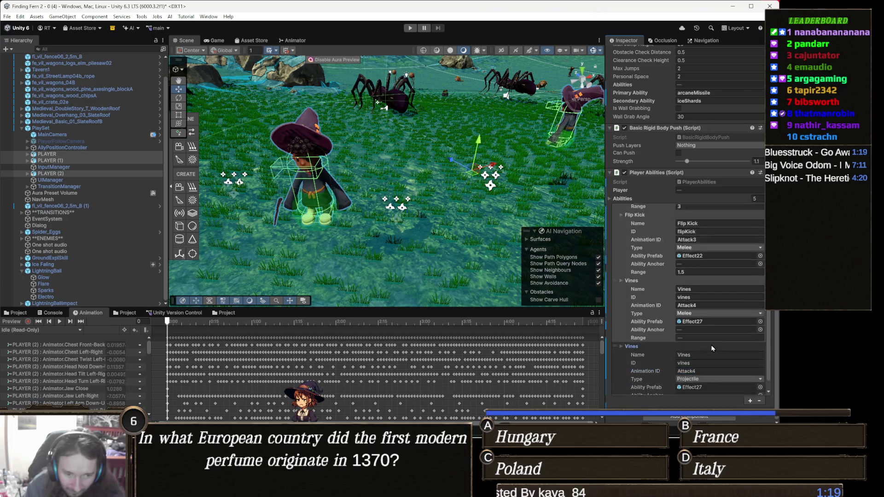
scroll(681, 382, down, 3)
text(Shock Ball)
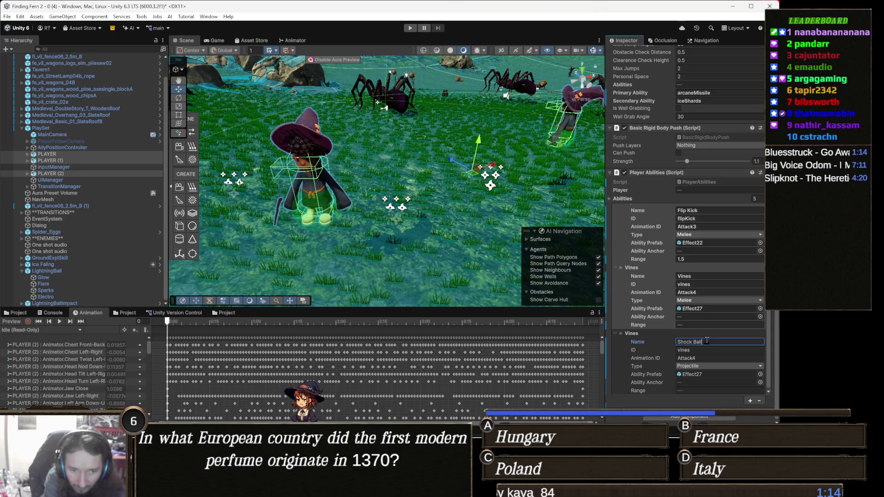
key(BackSpace)
key(BackSpace)
key(BackSpace)
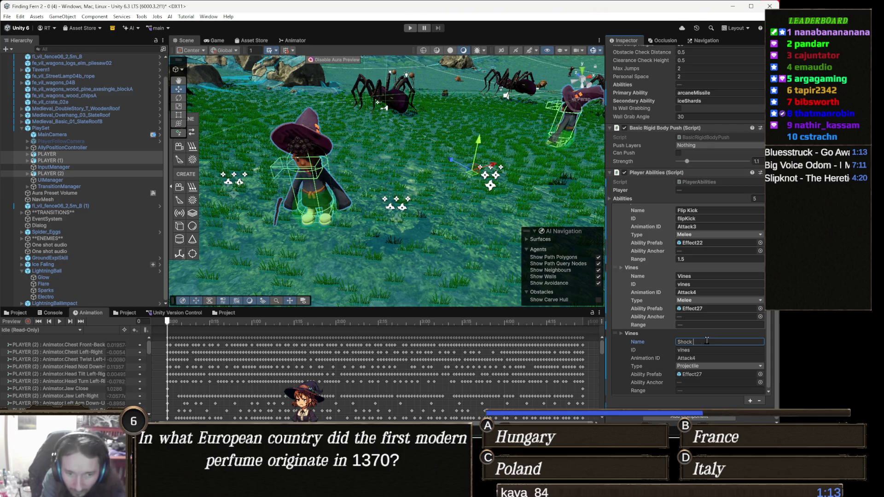
click(708, 349)
text(shock)
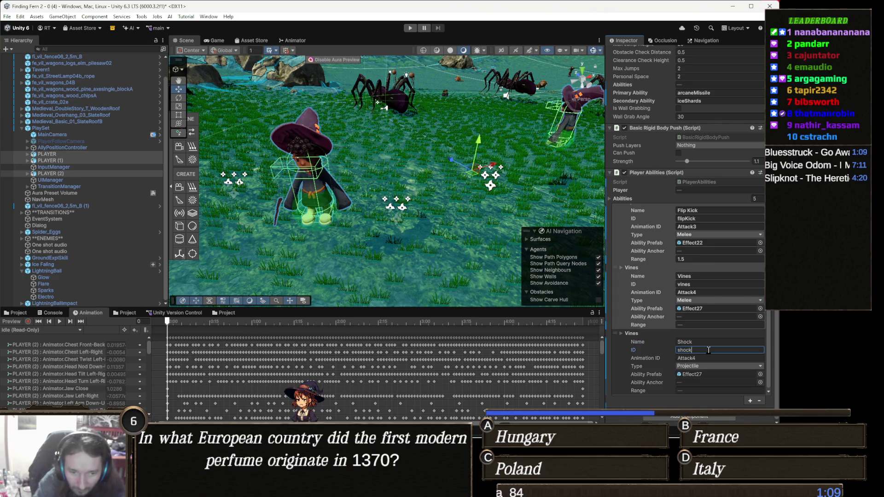
click(714, 355)
text(5)
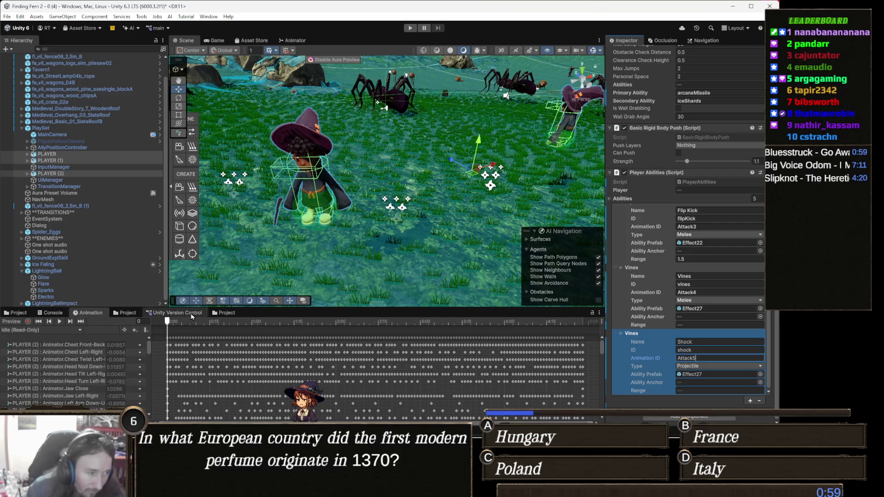
click(128, 313)
click(16, 313)
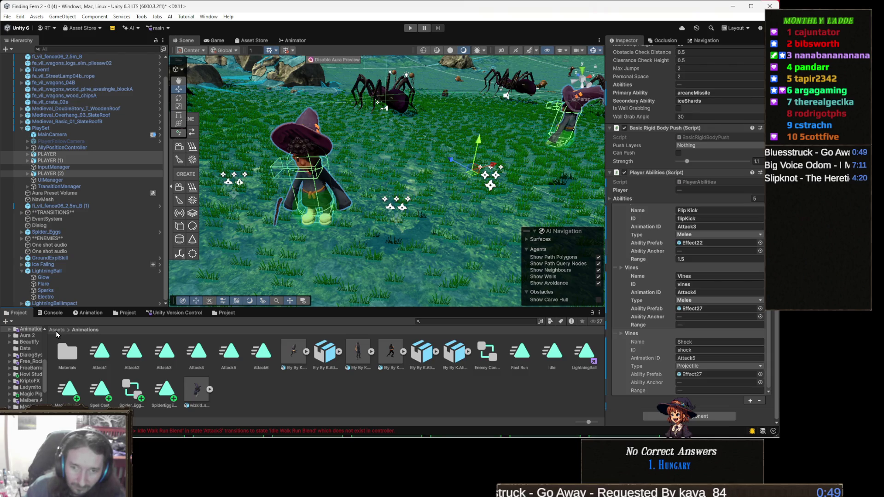
Locate the LightningBall effect's prefab in the Prefabs > Effects project folder
click(450, 322)
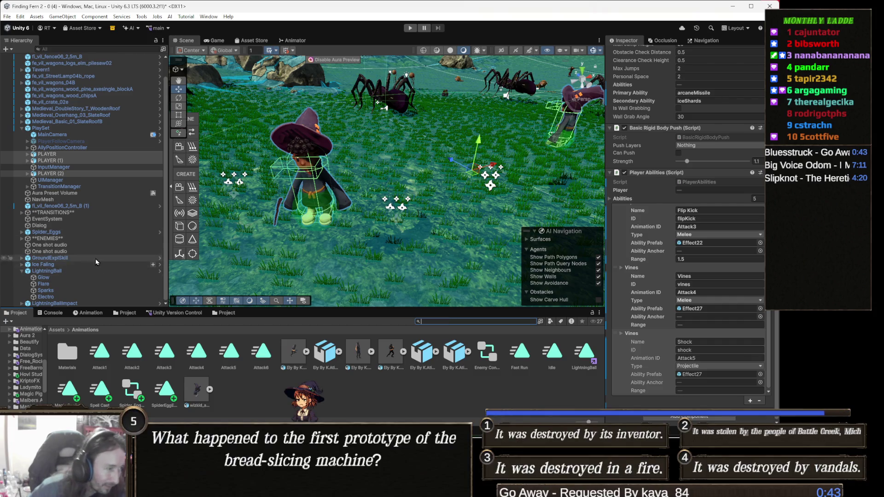
click(65, 272)
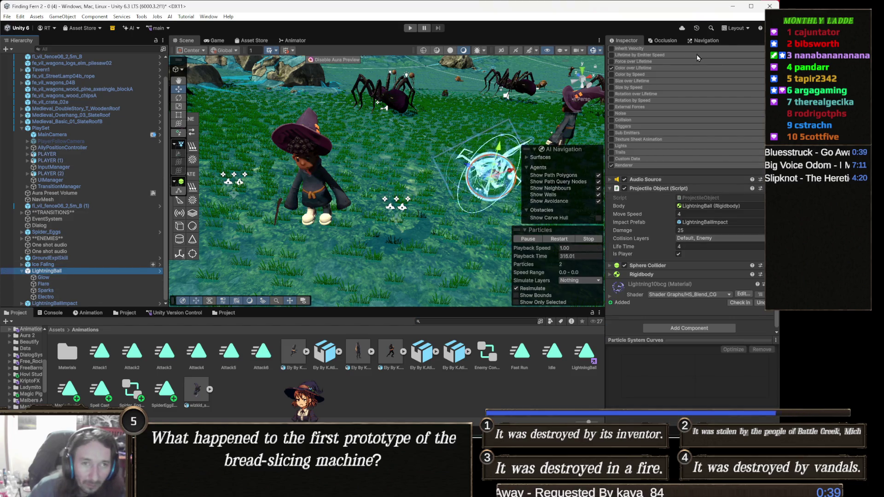
click(709, 105)
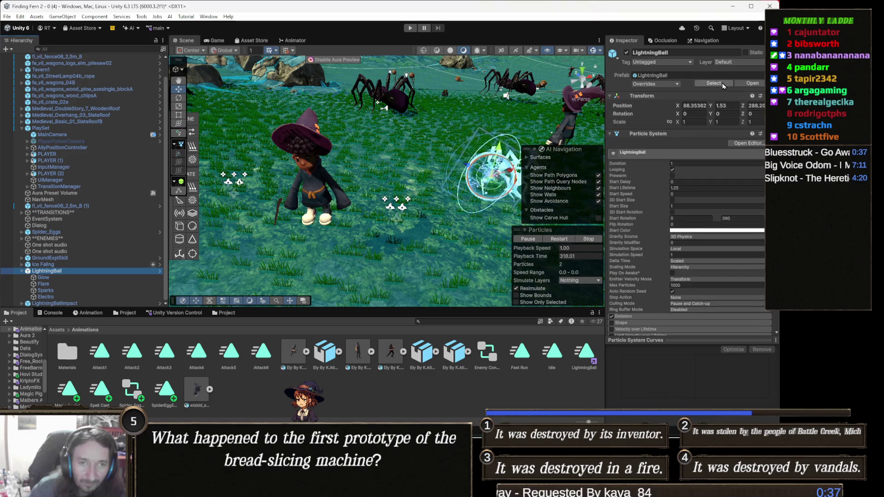
Reselect PLAYER, PLAYER (1) and PLAYER (2) and scroll to their abilities
click(49, 154)
ctrl+click(55, 161)
ctrl+click(50, 173)
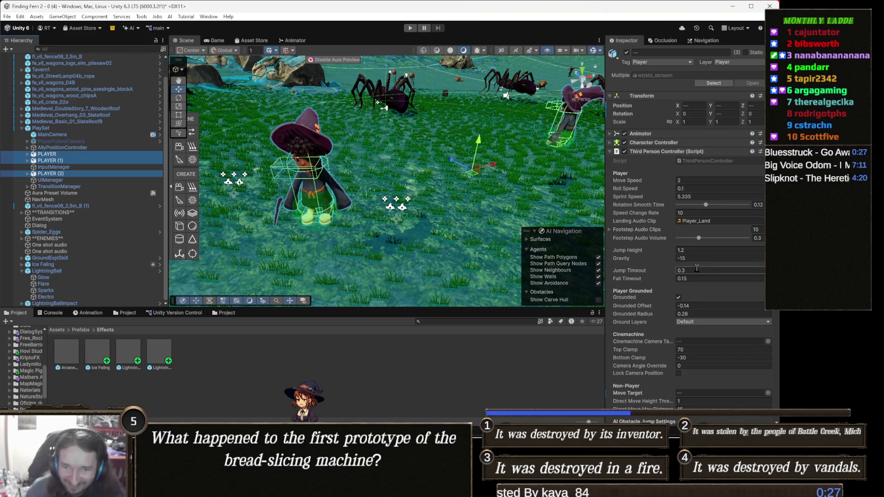
scroll(697, 268, down, 10)
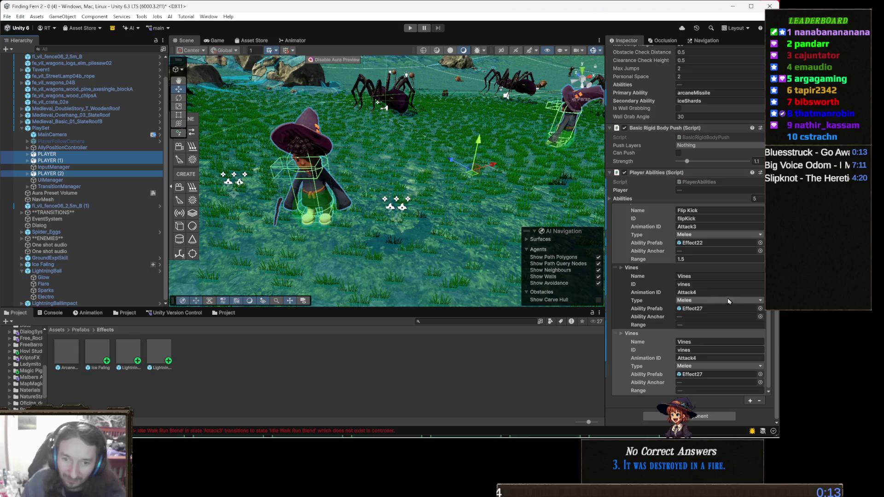
Set the LightningBall prefab as the fifth ability's prefab
click(632, 333)
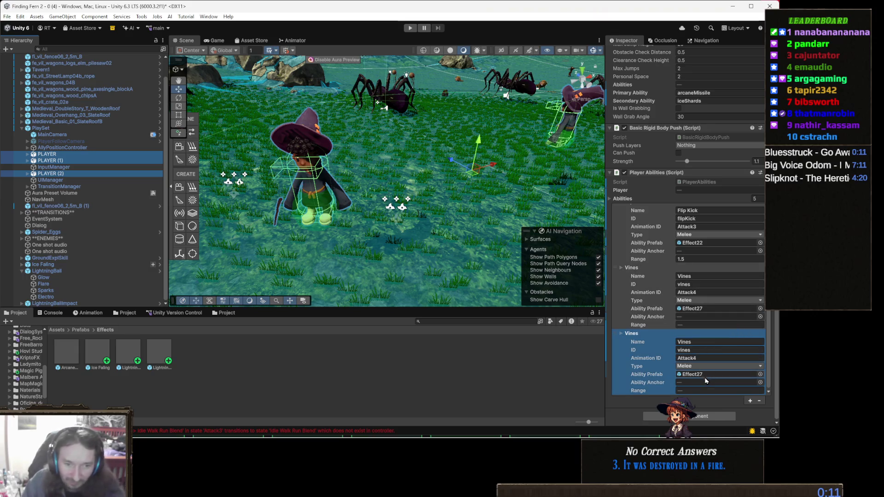
click(343, 353)
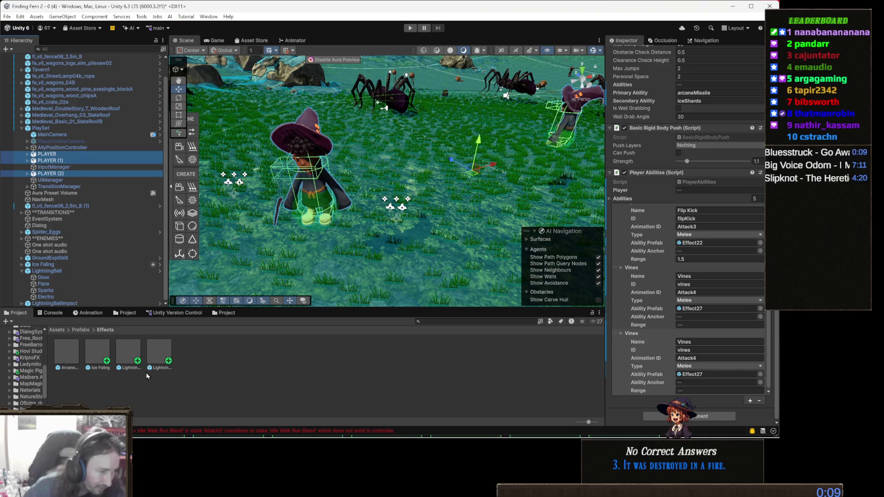
click(127, 354)
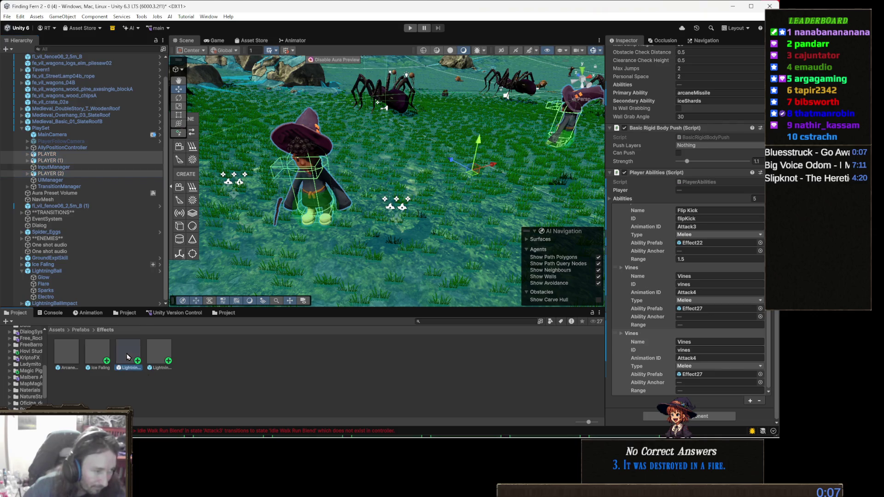
mouse_move(508, 370)
mouse_down()
mouse_move(631, 362)
mouse_move(621, 365)
mouse_move(703, 376)
mouse_up()
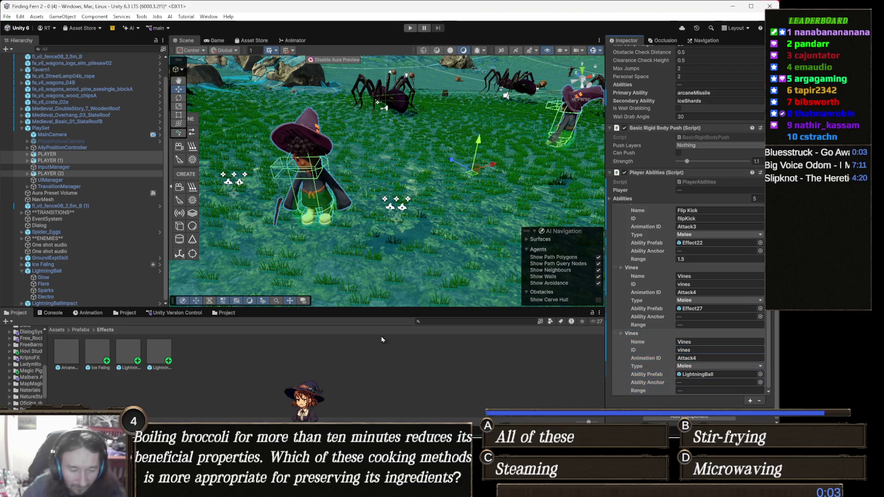
Check PLAYER and PLAYER (1) ability settings, then delete the leftover LightningBallImpact object
click(59, 156)
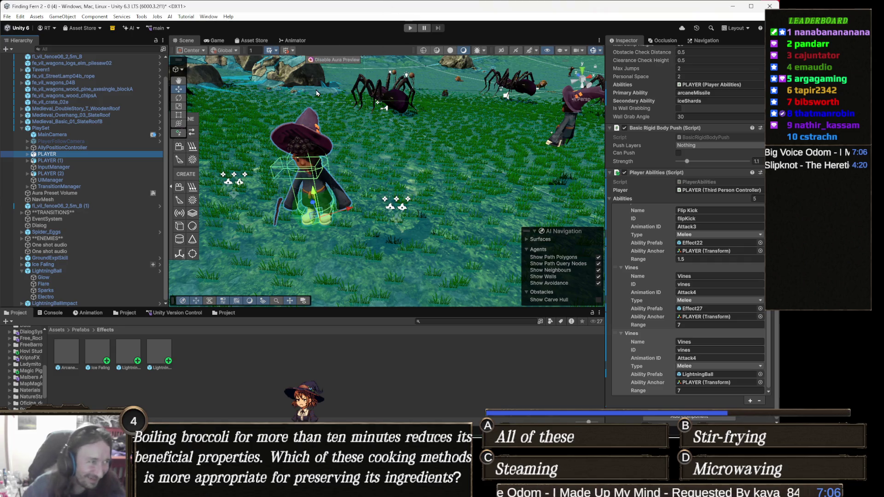
click(152, 160)
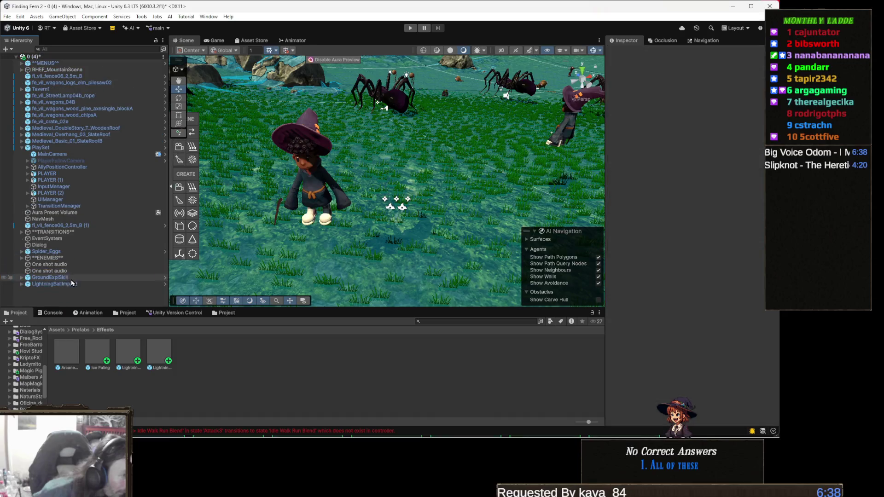
click(67, 285)
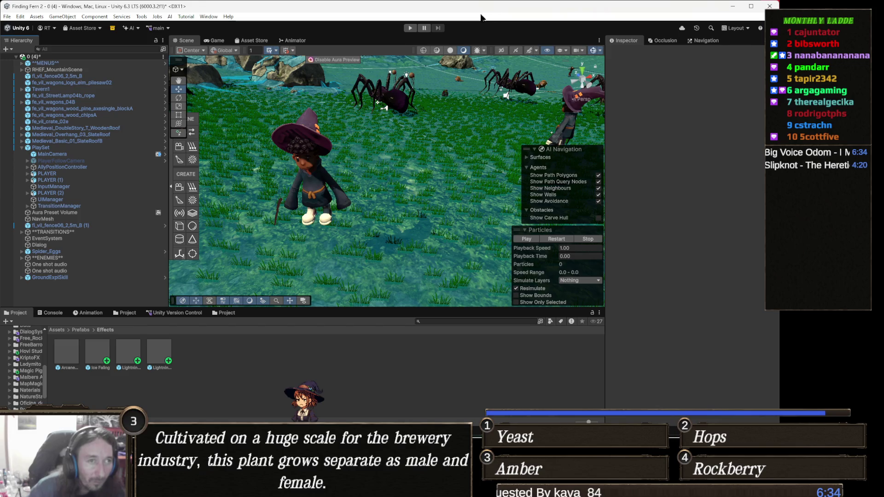
Playtest the game to watch the new Shock lightning attack, then exit play mode
click(410, 28)
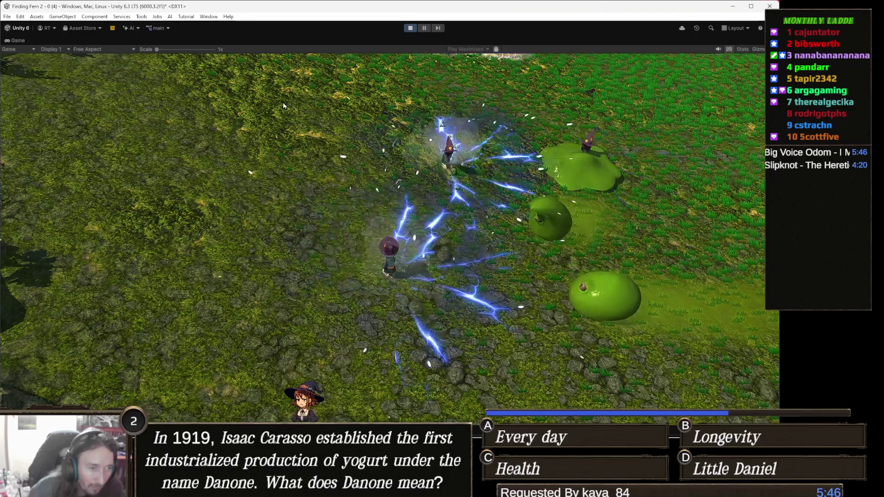
click(409, 28)
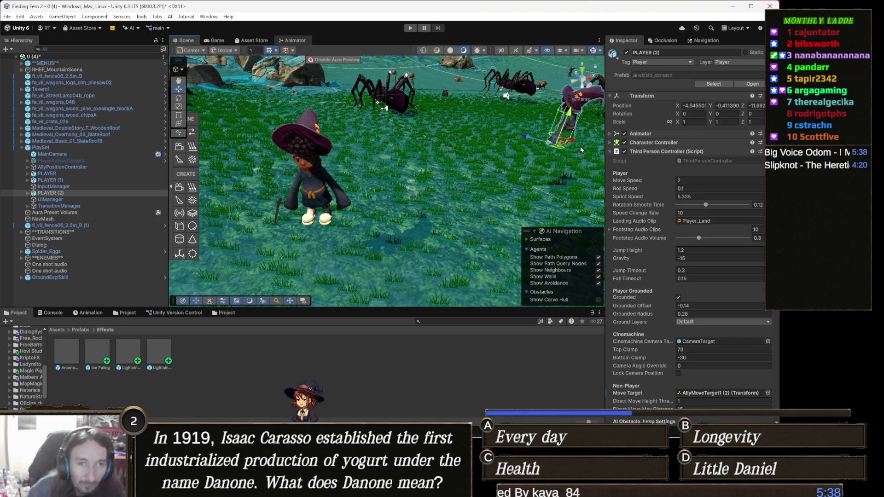
Rename Attack1's LightningBall animation clip to MagicMissile and confirm Attack1 now plays it
click(435, 94)
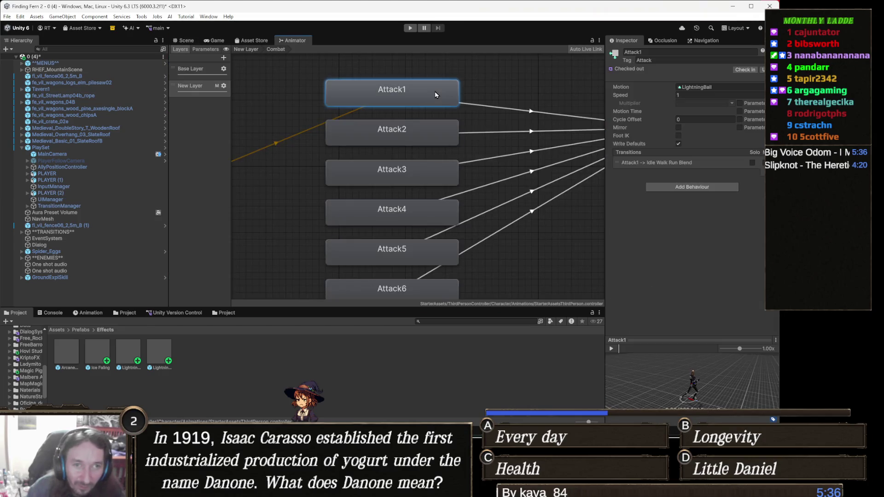
click(710, 91)
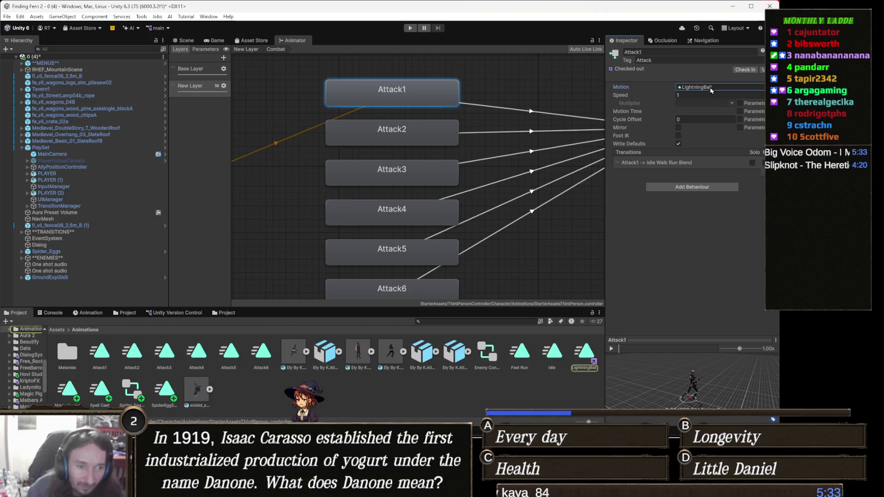
click(585, 370)
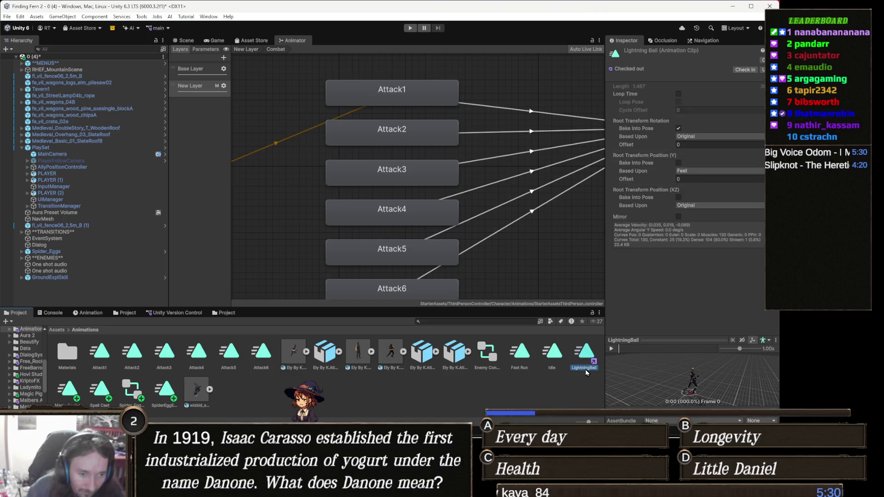
click(585, 369)
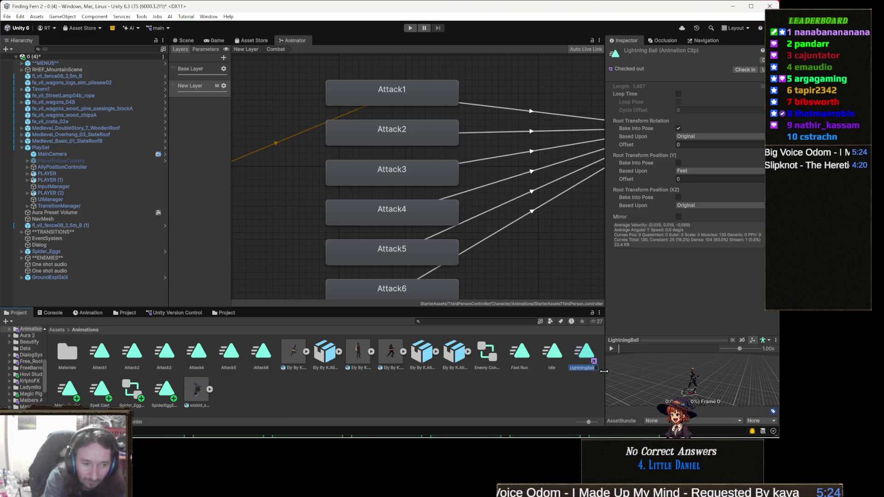
text(F)
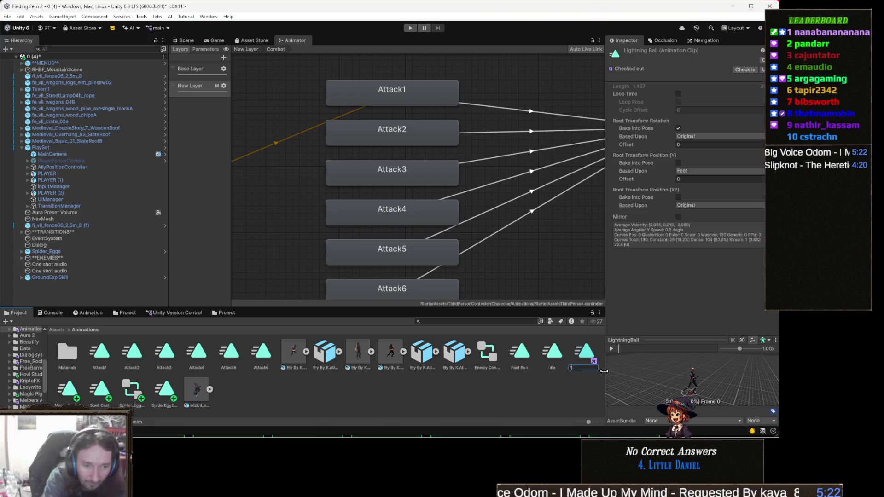
text(gic)
text(ssile)
key(Return)
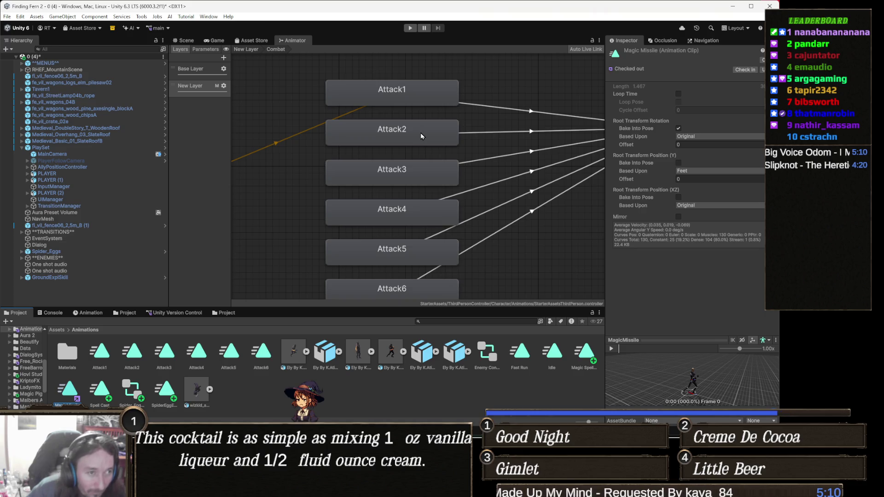
click(414, 101)
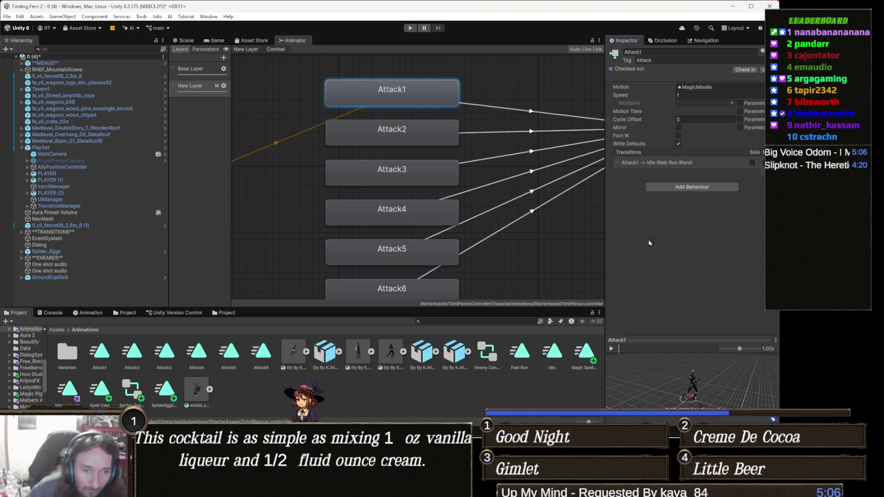
Assign the Magic Spell Casting 1 clip as the Attack5 state's motion
click(426, 214)
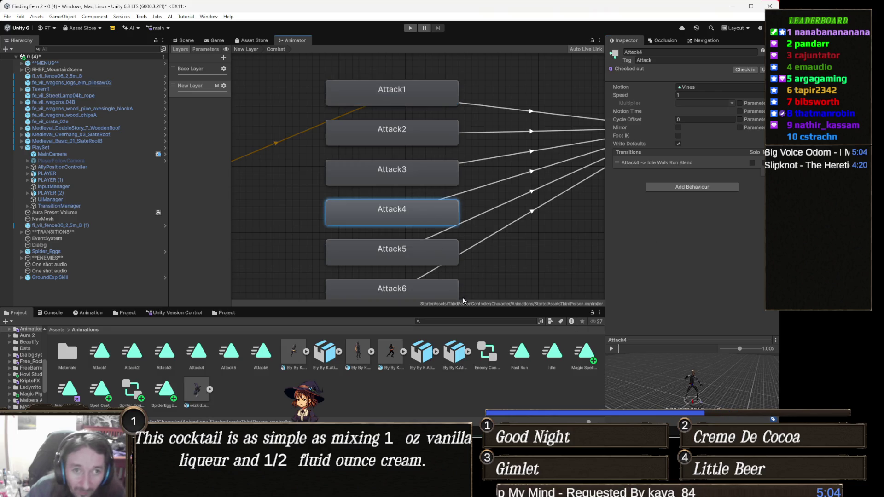
click(425, 249)
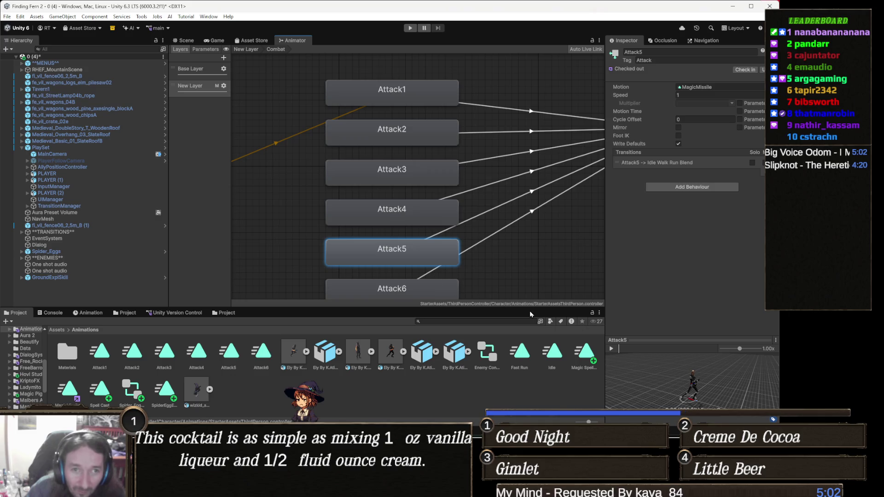
drag(584, 351, 718, 88)
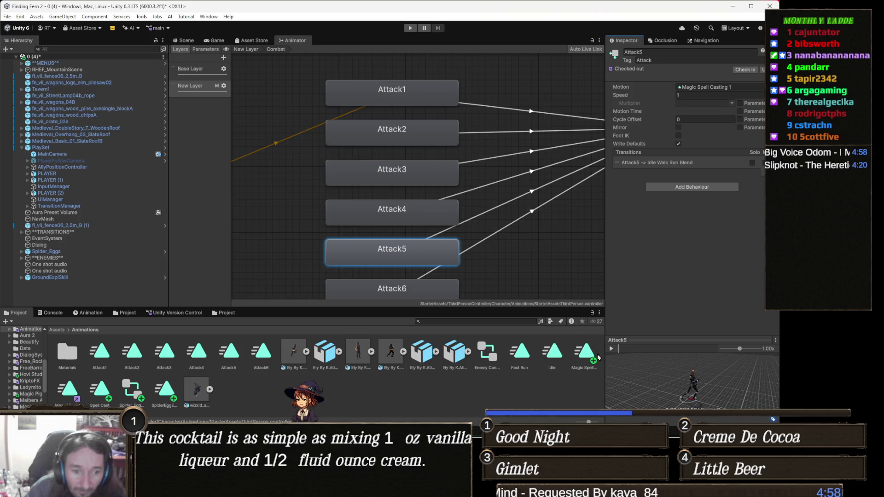
Rename the Magic Spell Casting 1 clip to Shock and return to the 3D scene view
click(585, 368)
click(584, 368)
text(Lightnin)
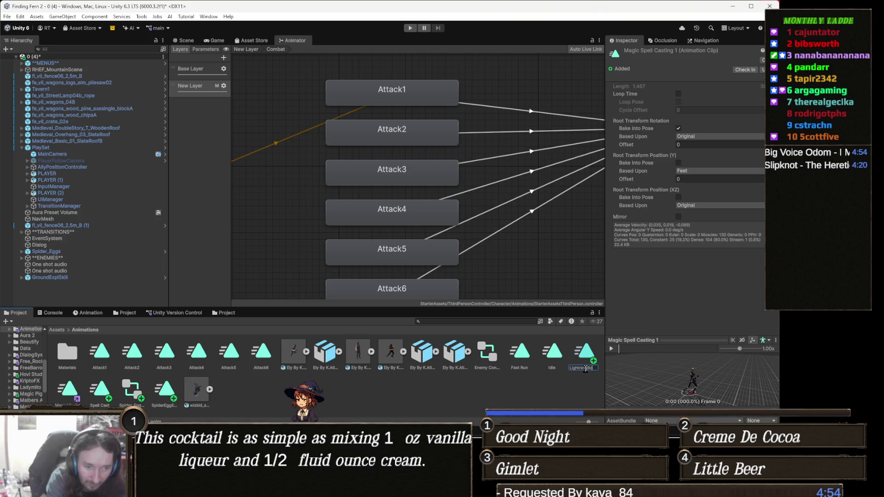
key(ctrl+a)
key(BackSpace)
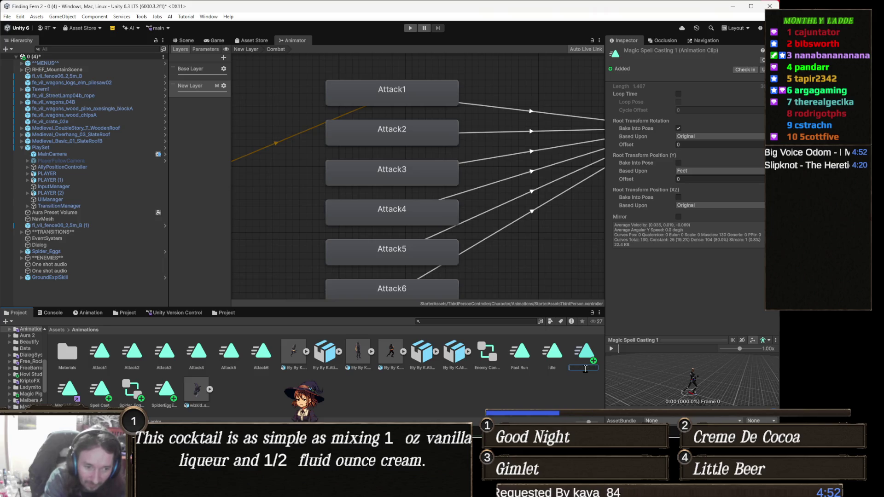
key(Return)
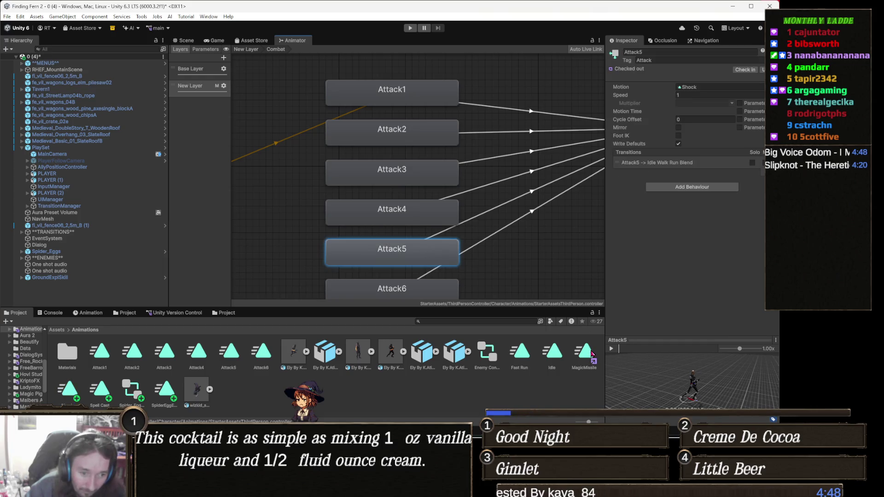
mouse_move(73, 396)
mouse_down()
mouse_move(686, 106)
mouse_move(699, 92)
mouse_up()
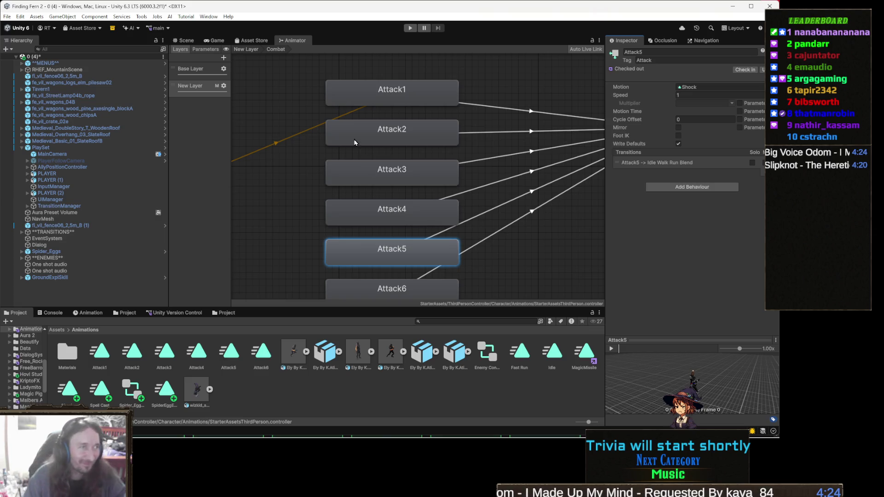
click(183, 41)
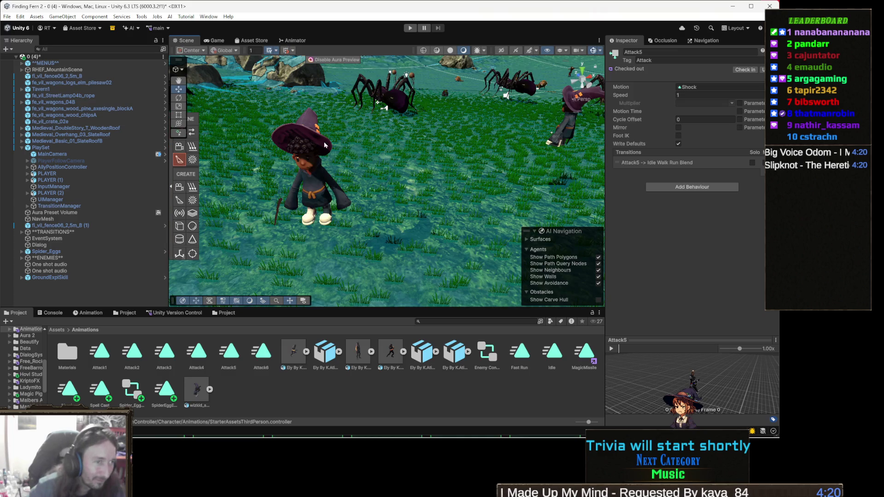
Load PLAYER (2)'s MagicMissile clip and set its OnProjectileAbility event integer to 0
click(301, 159)
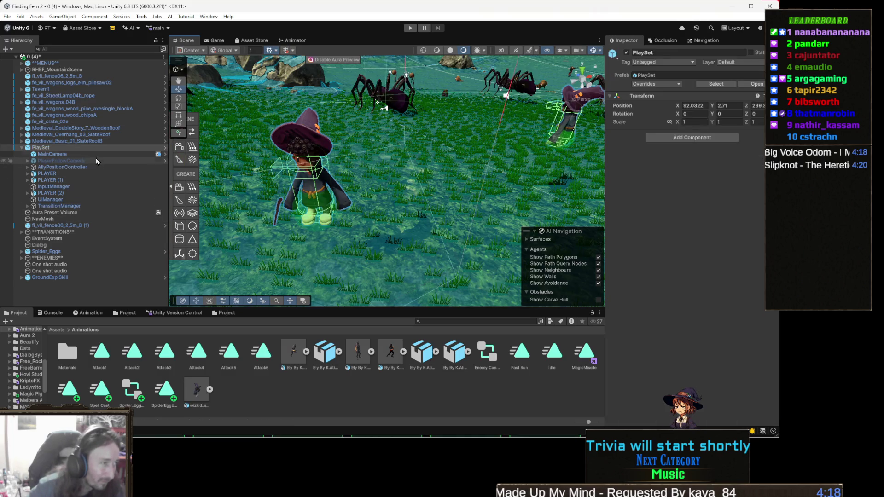
click(88, 313)
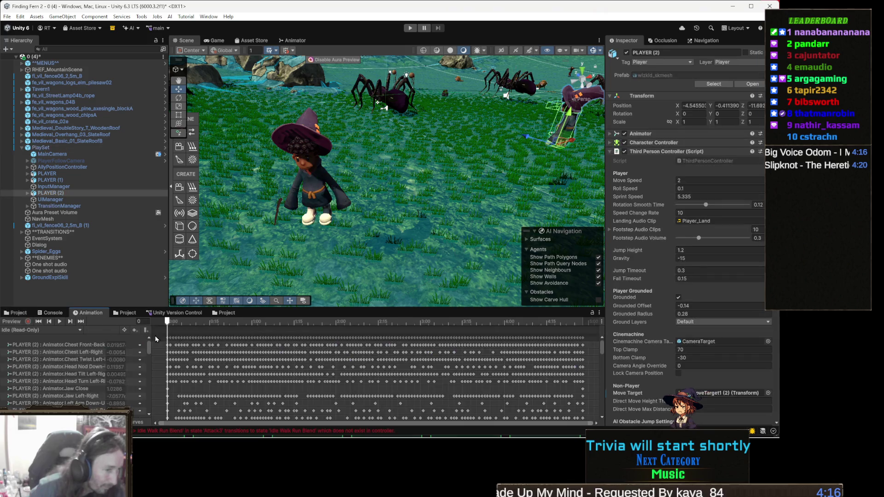
click(45, 330)
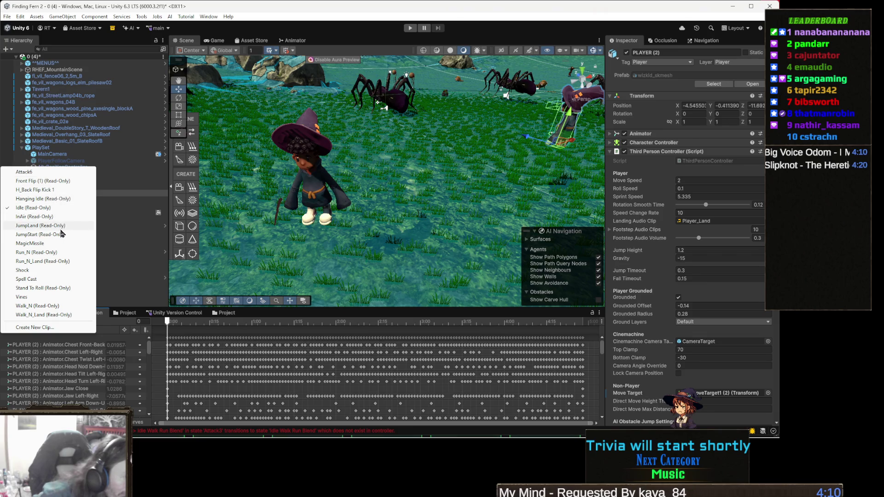
click(50, 244)
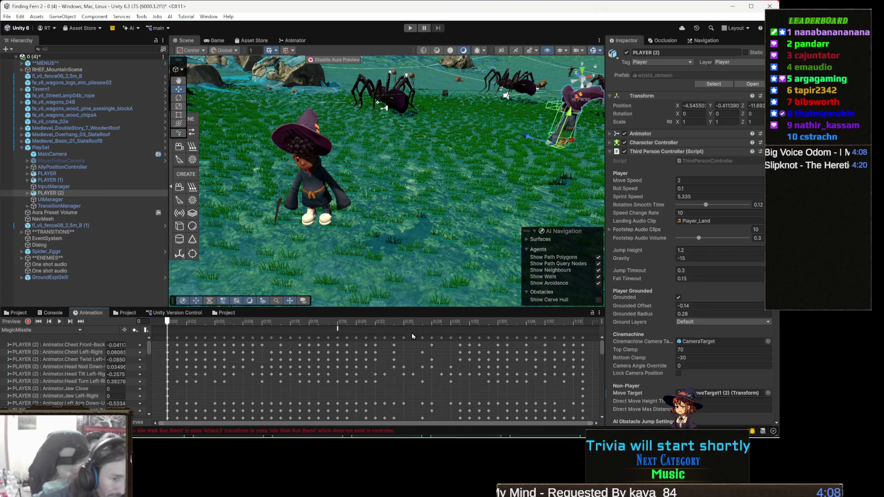
click(338, 329)
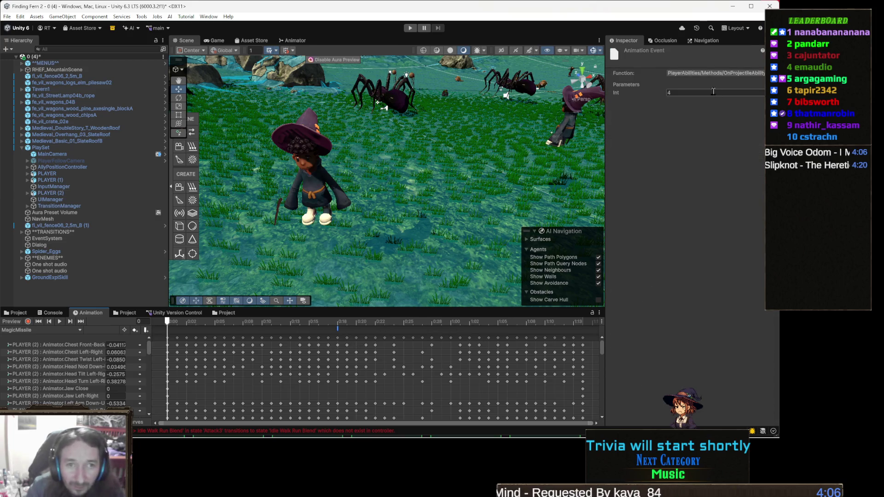
text(0)
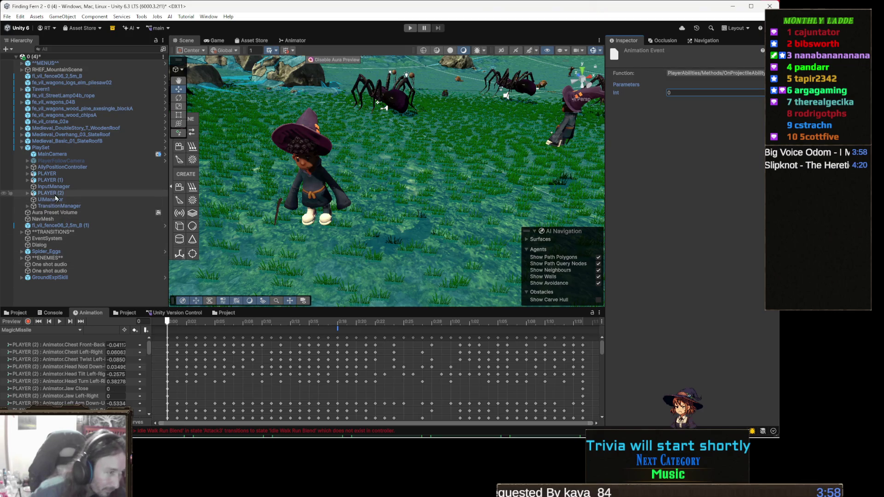
Switch to the Shock clip and set its event integer parameter to 4
click(39, 330)
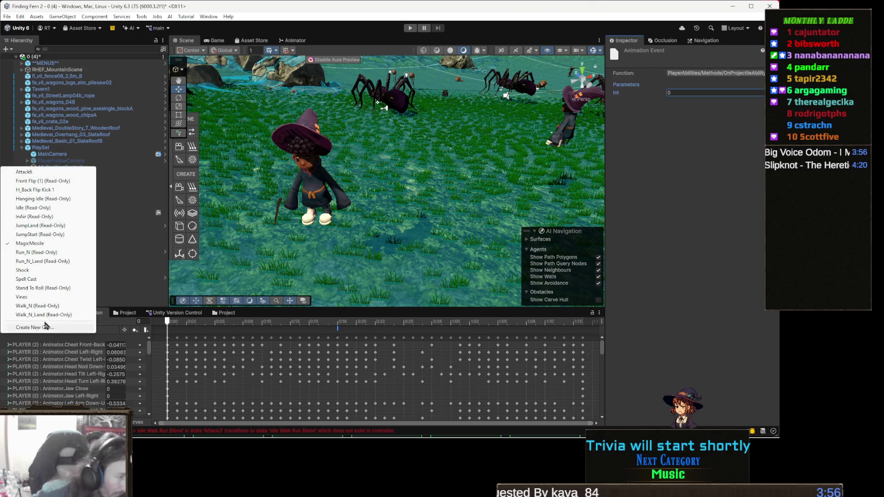
click(36, 271)
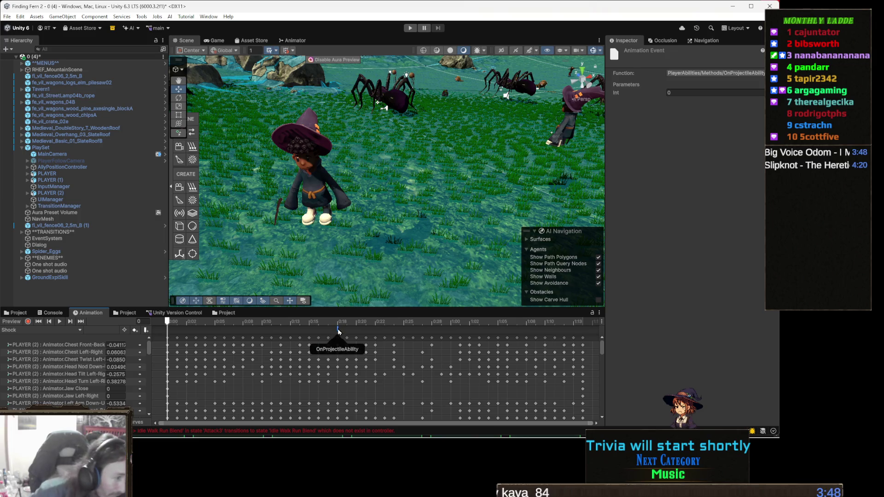
click(699, 93)
text(4)
key(Return)
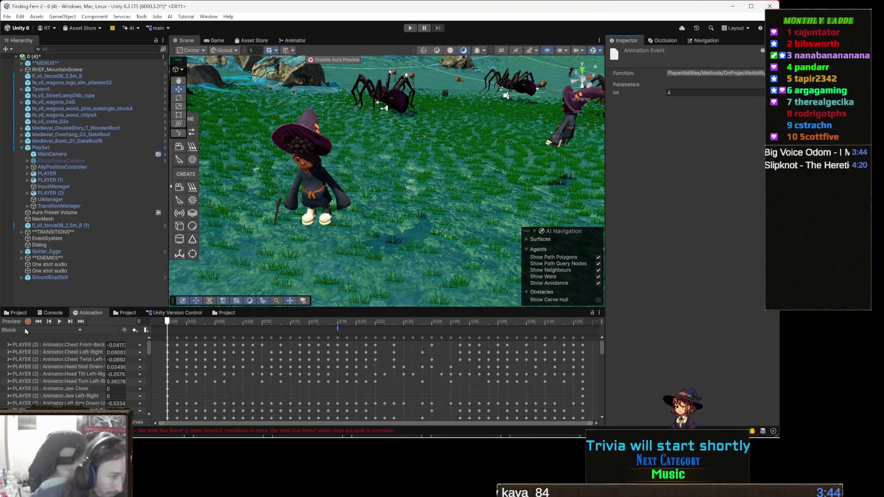
Return to the MagicMissile clip and inspect its projectile ability event
click(26, 331)
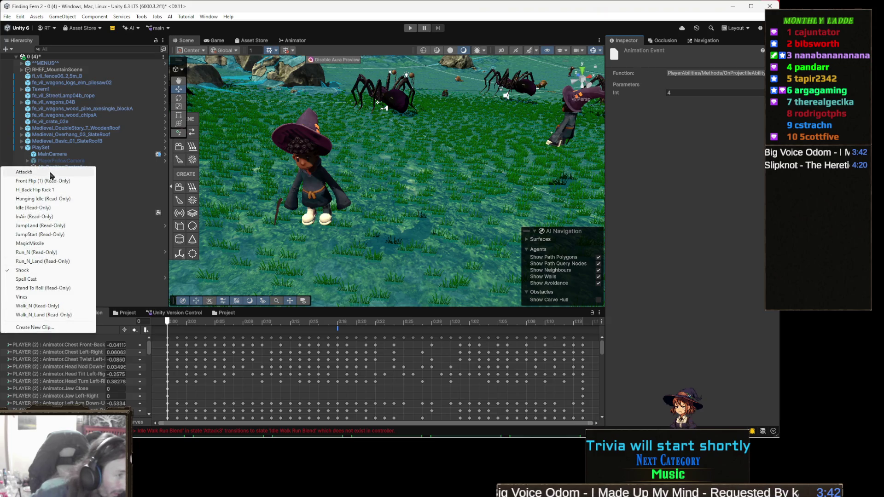
click(41, 244)
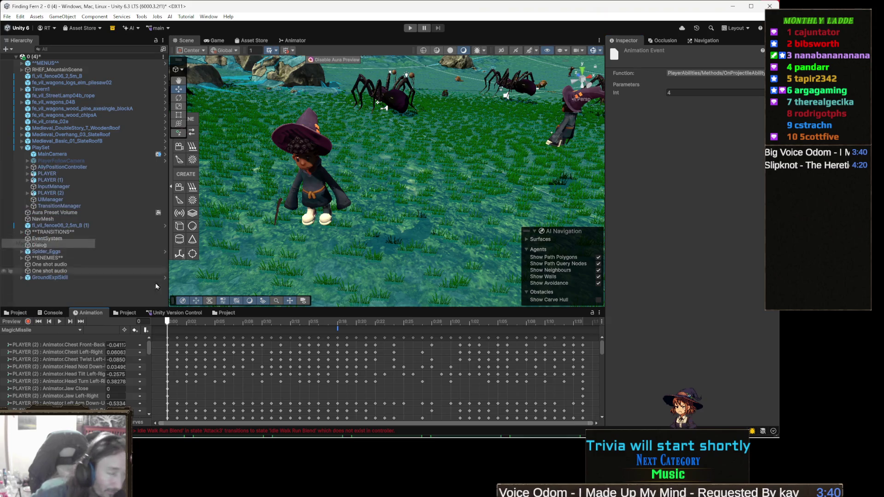
click(337, 330)
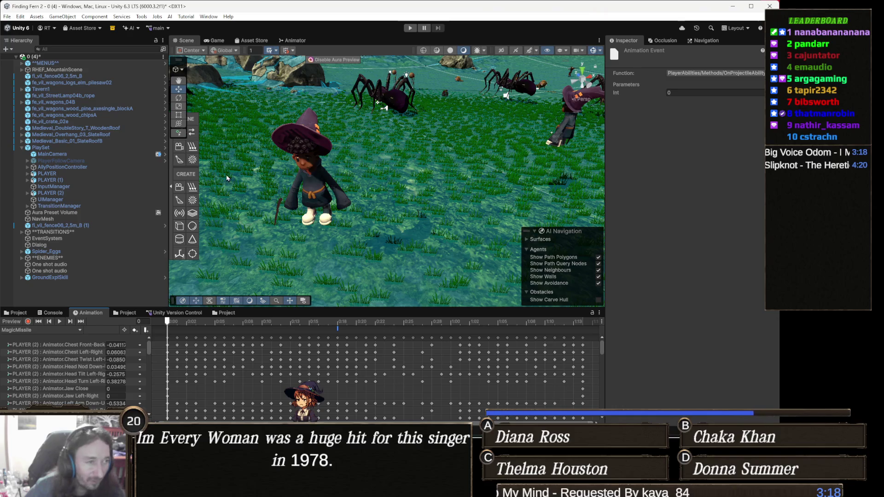
Select PLAYER and browse the Project panel from the Assets root into Prefabs > Effects
click(336, 173)
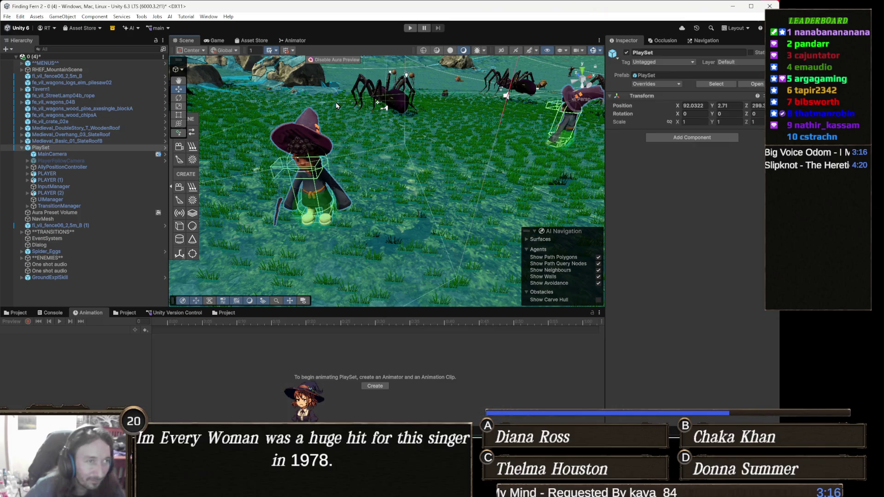
click(73, 173)
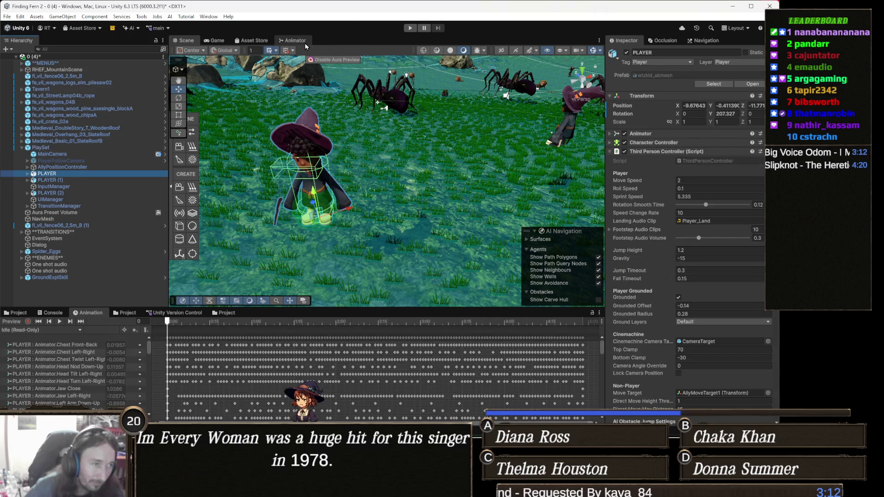
click(226, 313)
click(16, 312)
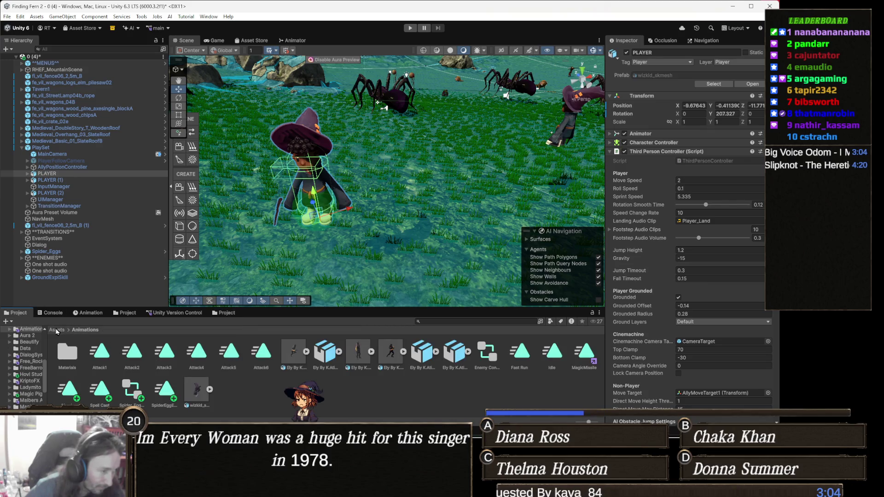
click(57, 329)
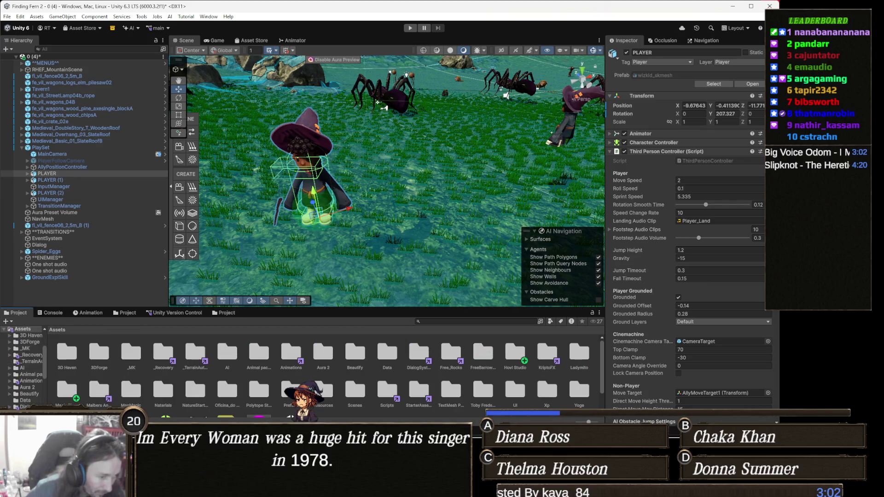
double_click(290, 394)
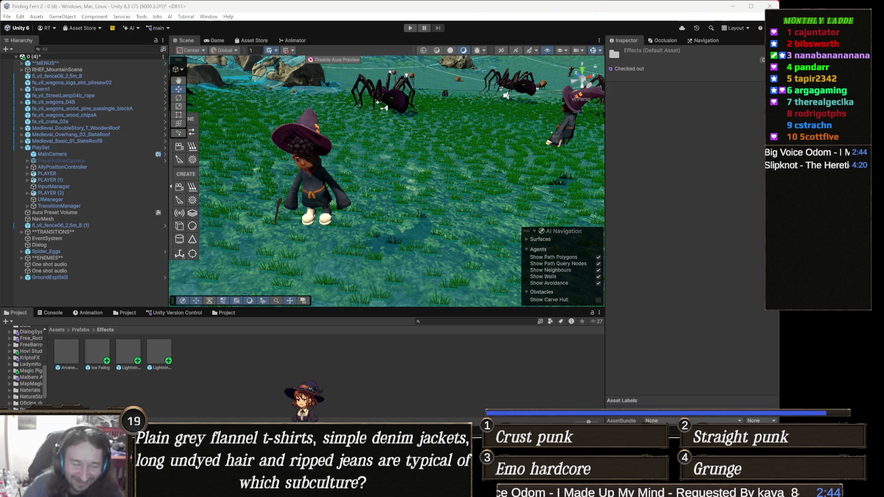
Open the LightningBall prefab and set its Transform scale to 0.5
click(132, 358)
double_click(131, 358)
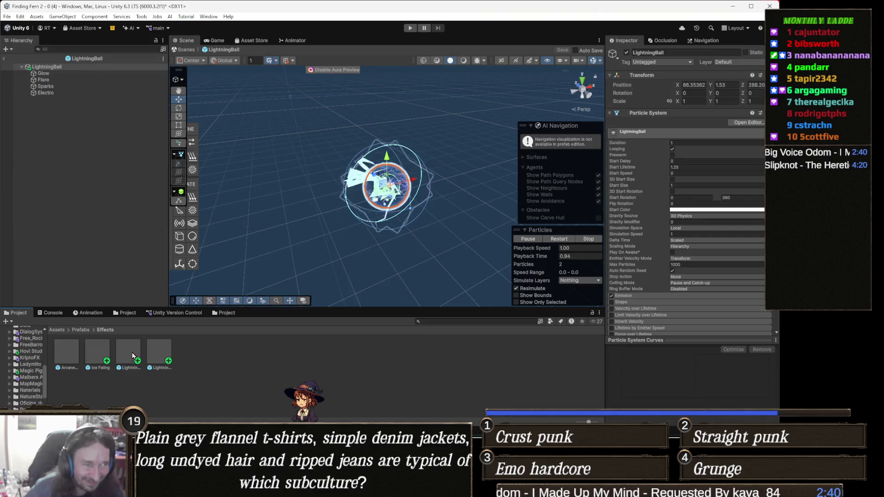
click(689, 100)
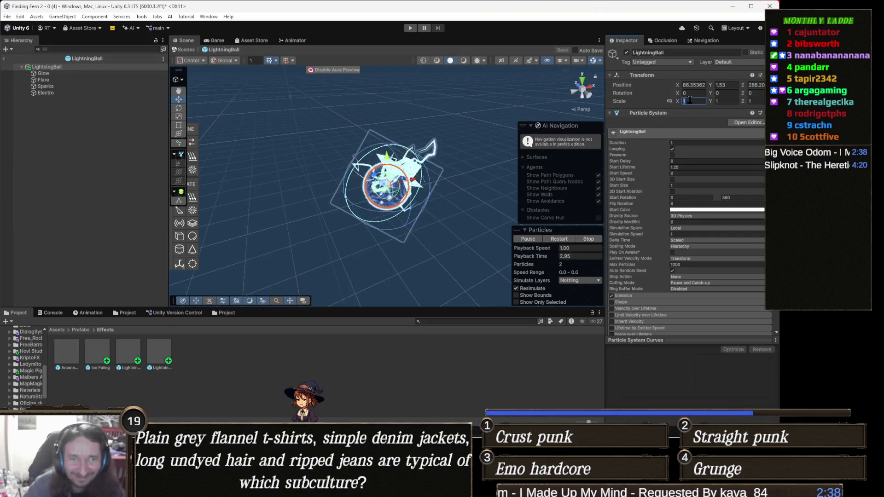
text(0.5)
key(Tab)
key(Tab)
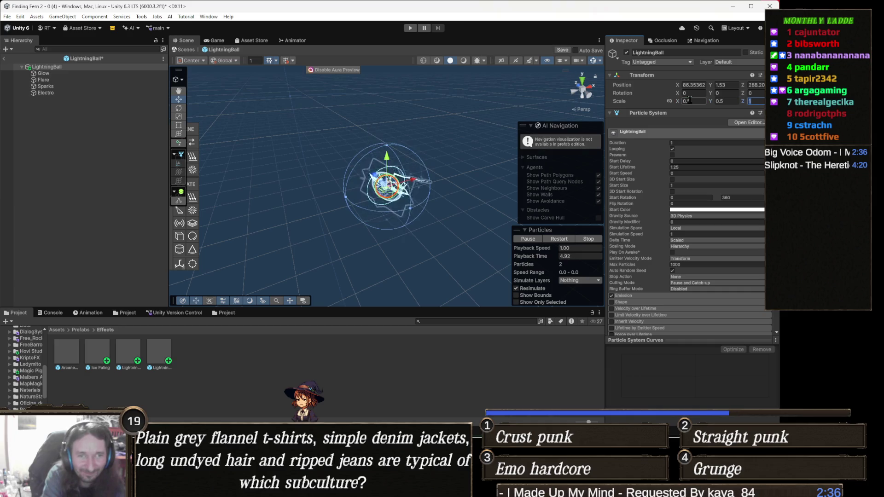
Set the Sphere Collider radius to 0.1, save the prefab and exit Prefab Mode
scroll(689, 221, down, 10)
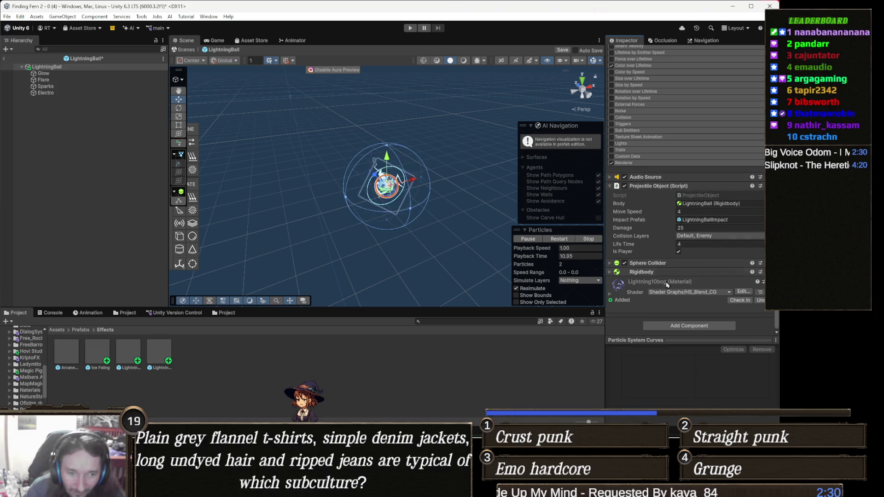
click(662, 264)
scroll(686, 276, down, 2)
click(696, 272)
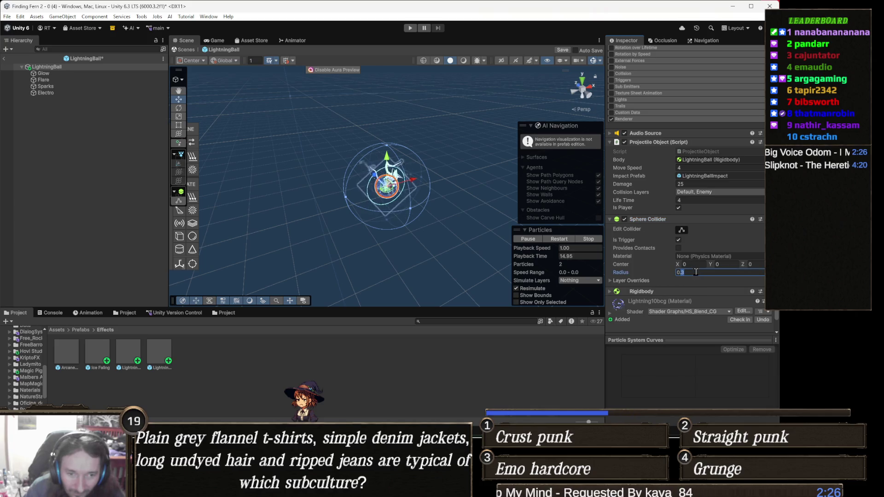
text(0.1)
key(Return)
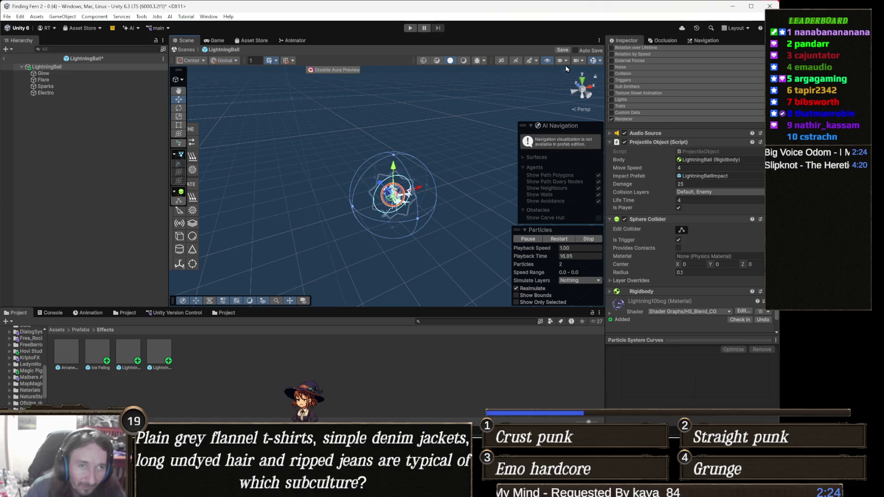
click(562, 49)
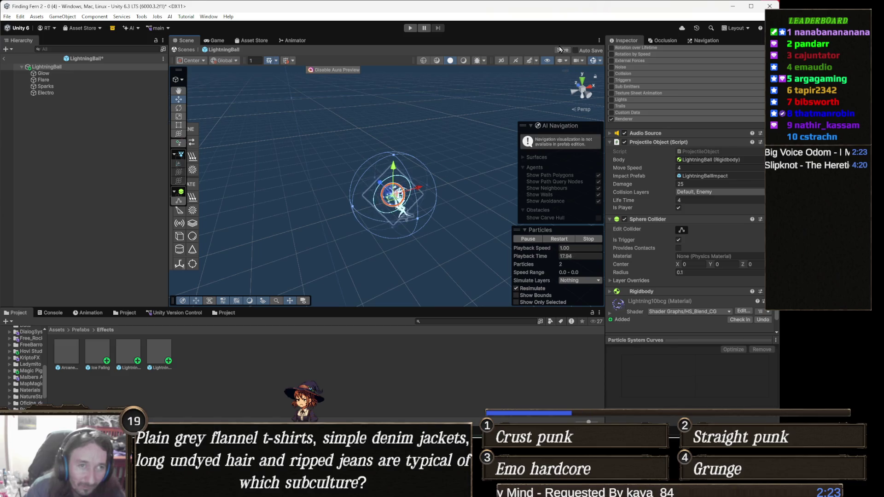
click(410, 27)
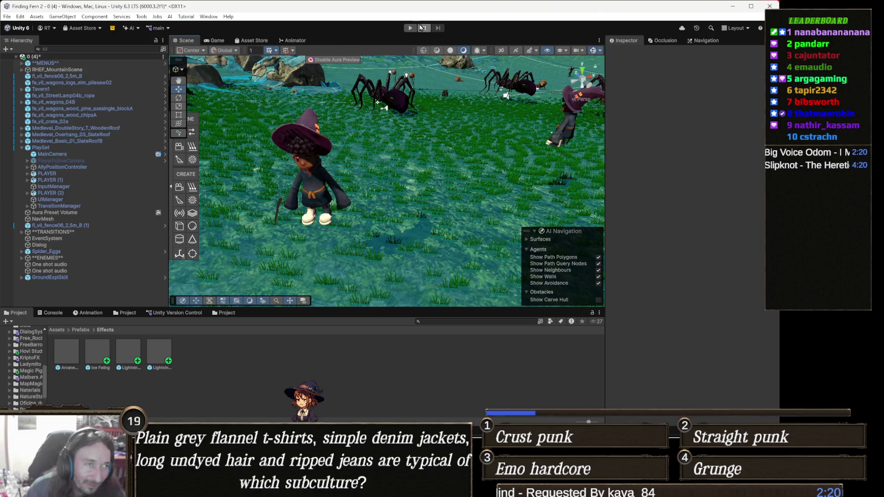
Play-test the scene, stop, and scroll PLAYER's Inspector down to the Player Abilities list
click(410, 27)
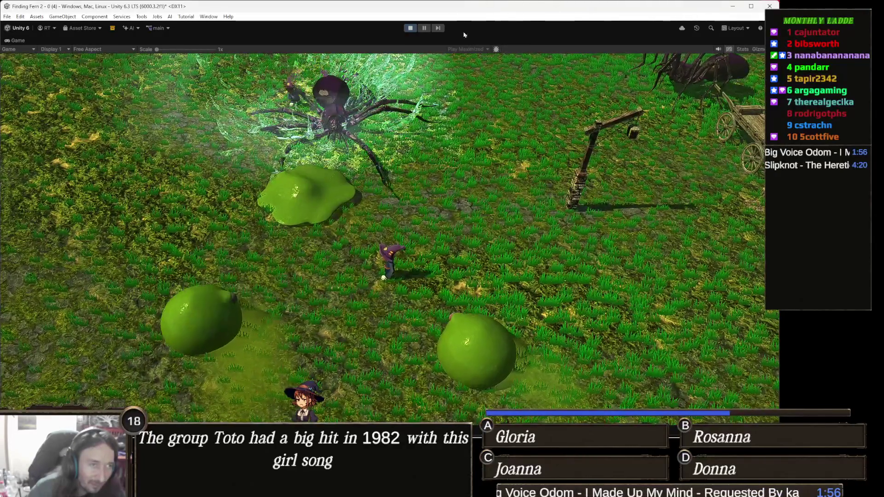
click(410, 28)
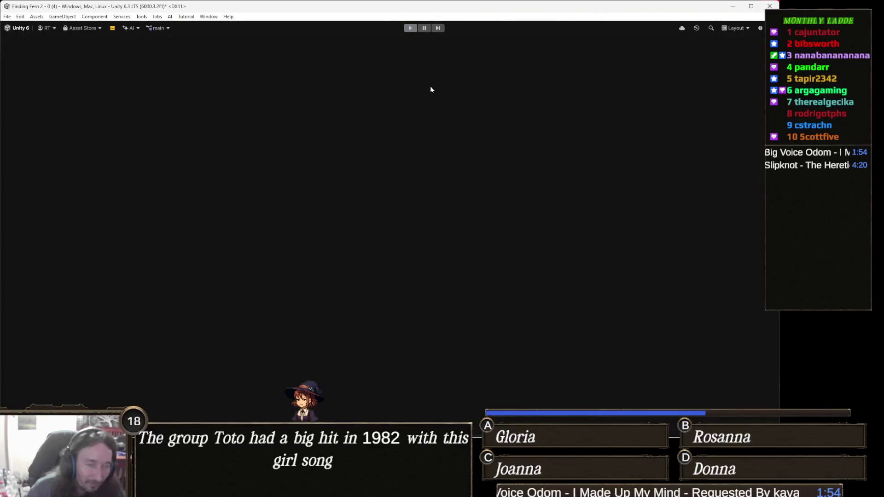
scroll(665, 267, down, 3)
scroll(670, 270, down, 6)
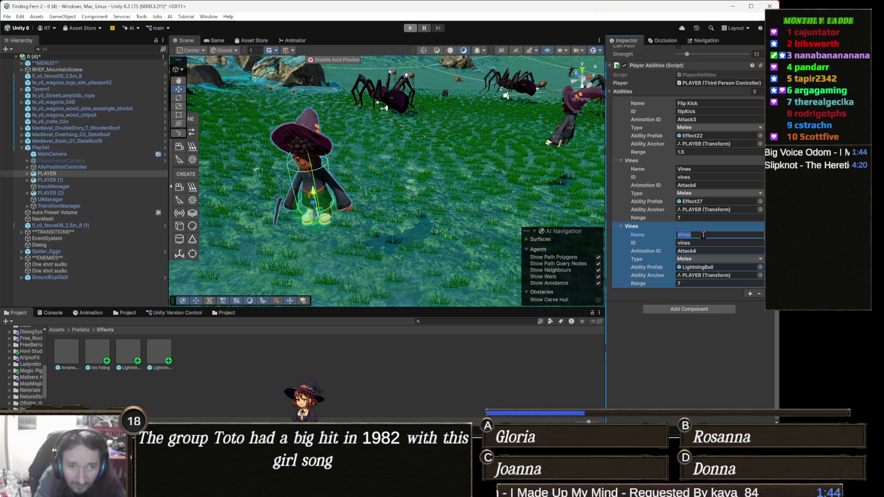
Make PLAYER's third ability Shock (ID shock, Attack5, Projectile), then select PLAYER (1)'s duplicate Vines entry
text(hock)
key(Tab)
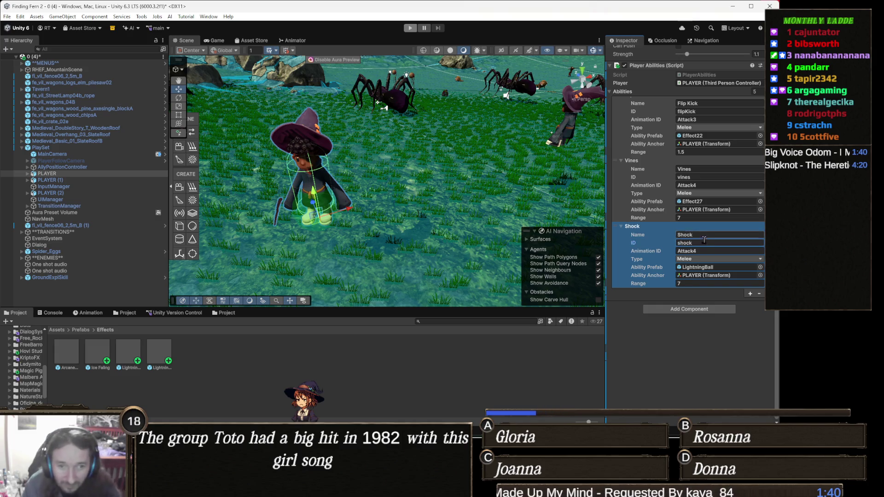
click(714, 251)
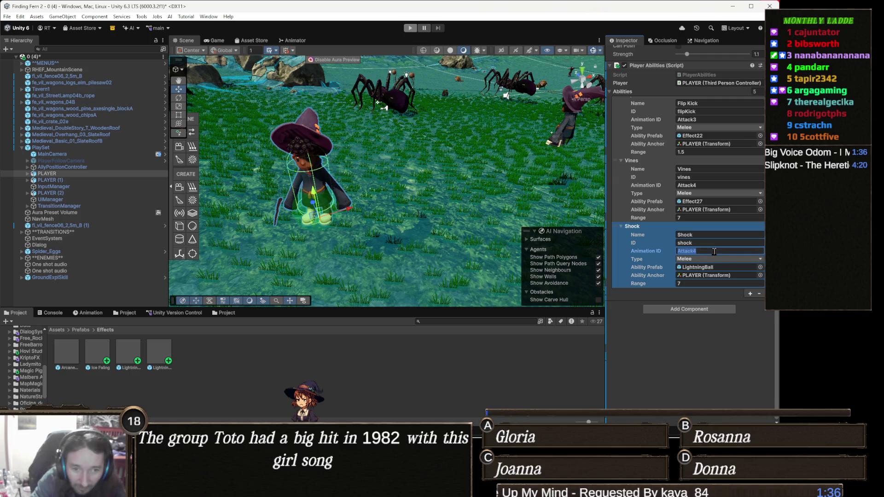
key(Right)
key(BackSpace)
click(720, 260)
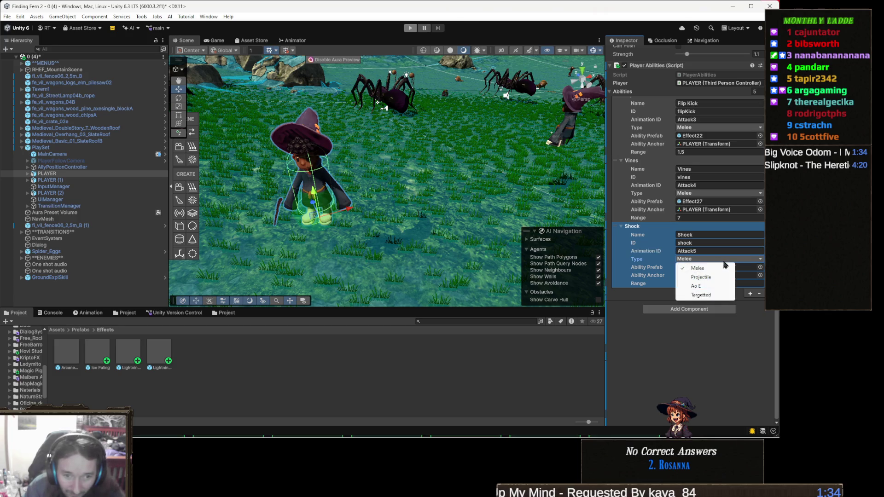
click(711, 277)
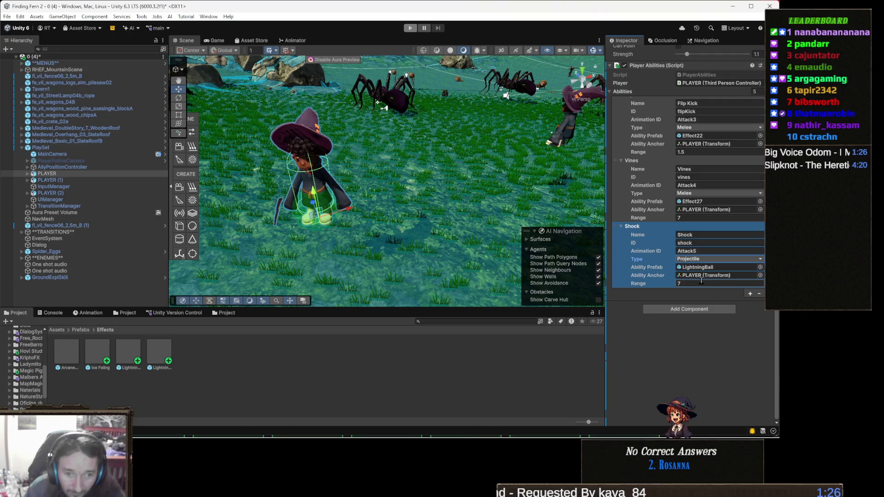
click(58, 181)
click(626, 336)
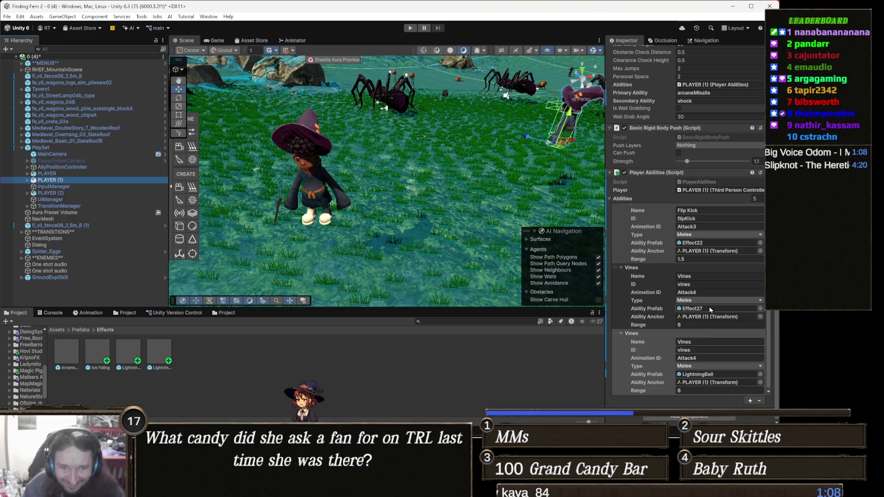
Turn the duplicate Vines ability into Shock with ID shock, Attack5, Projectile type and range 7
click(700, 343)
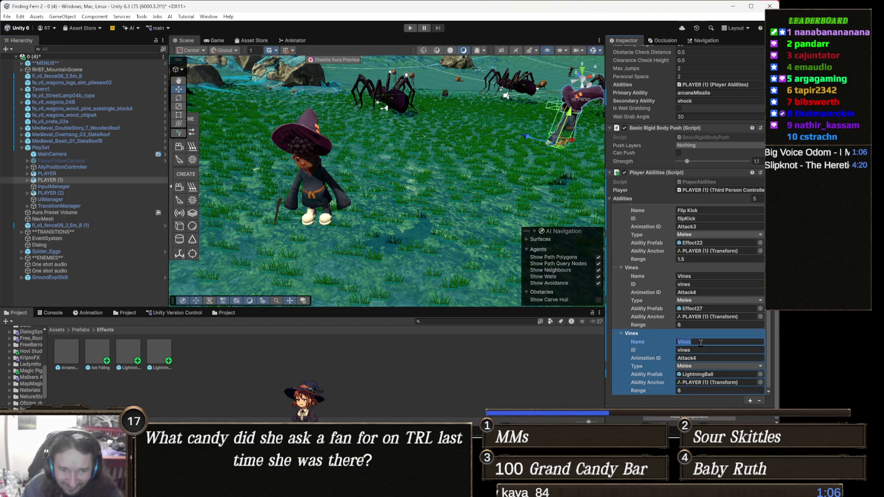
text(Shock)
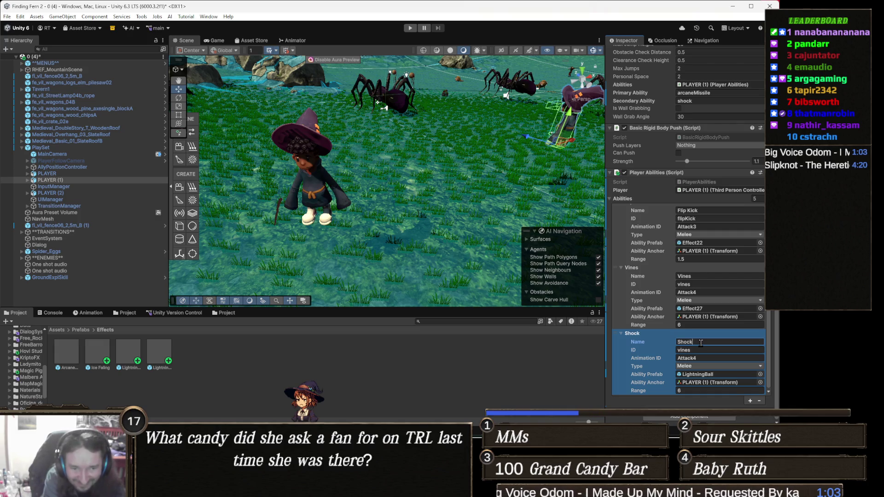
key(Tab)
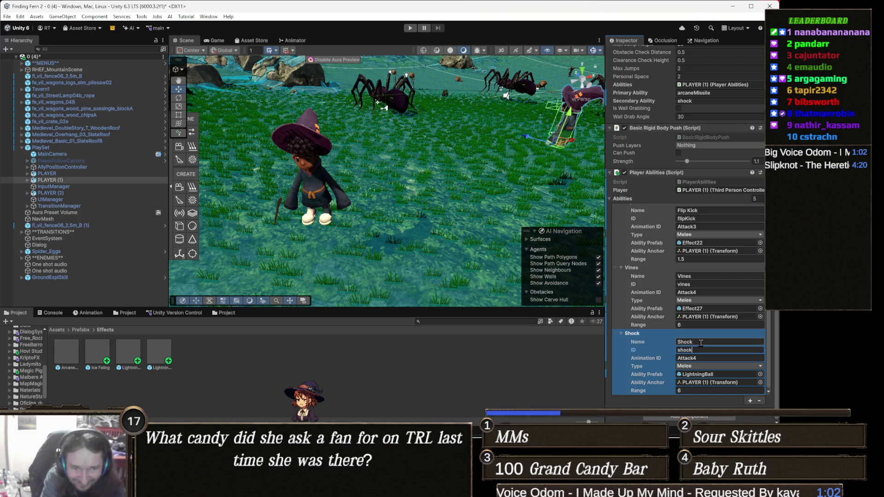
key(Tab)
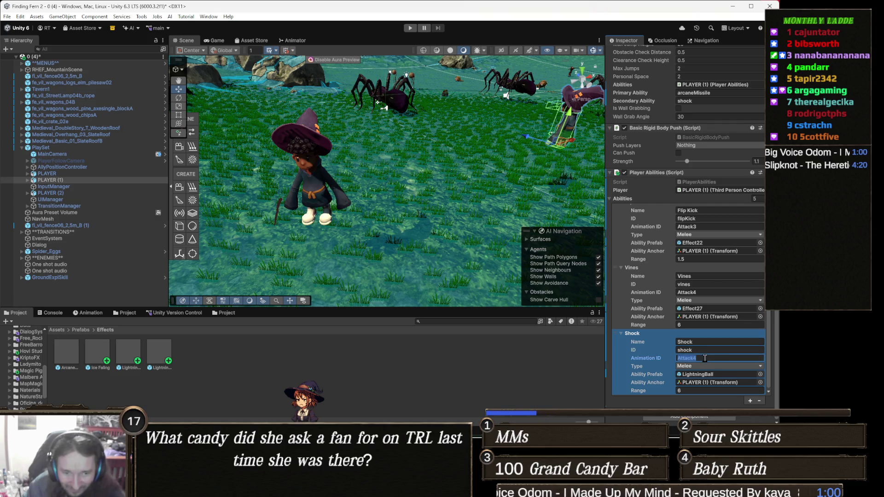
click(706, 358)
text(5)
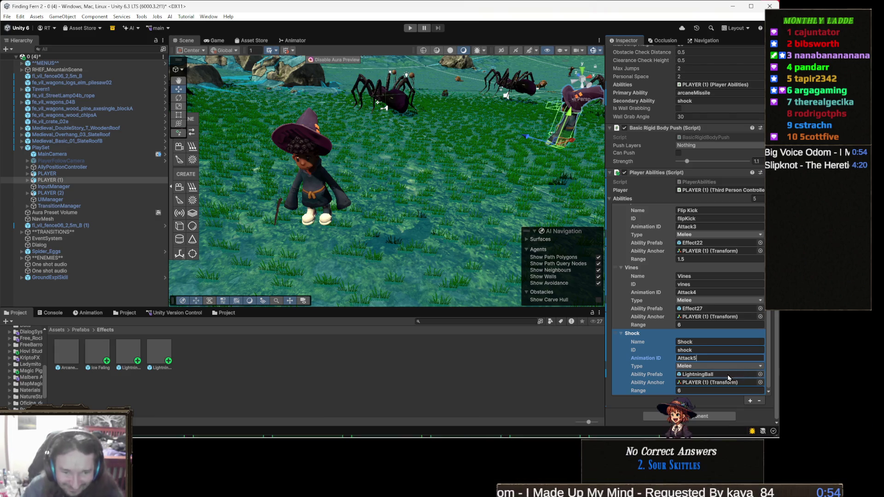
click(698, 389)
text(7)
click(704, 366)
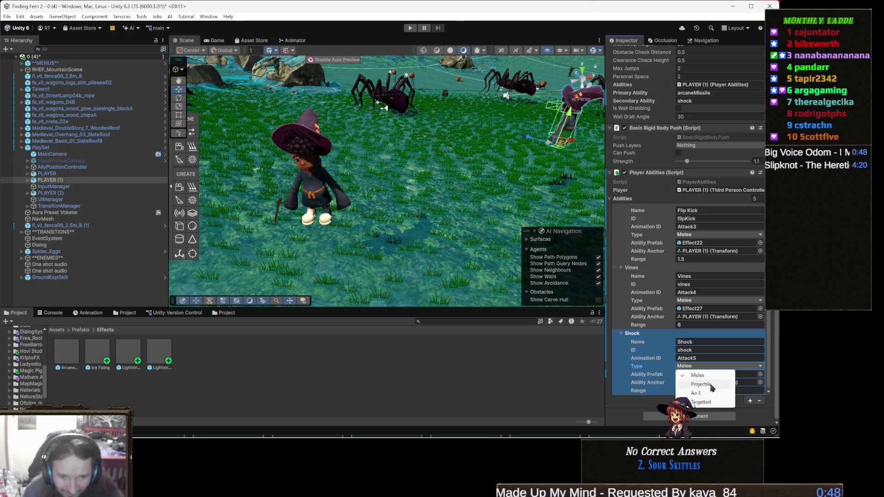
click(700, 384)
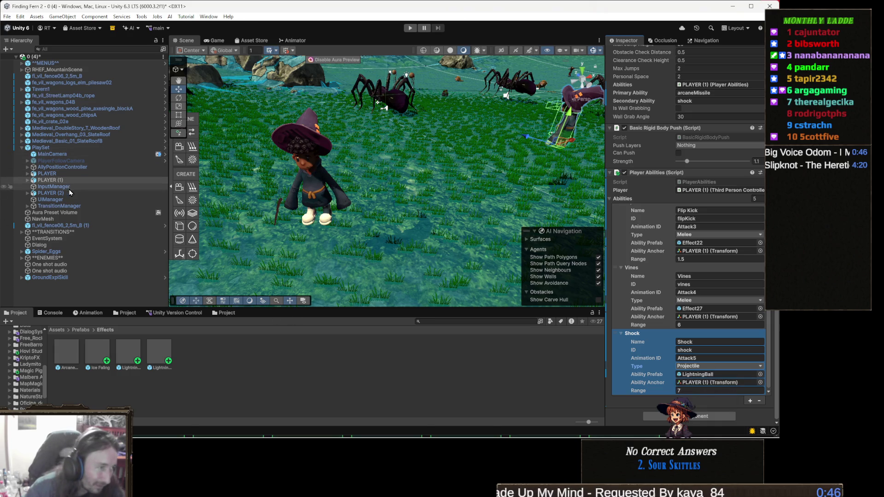
On PLAYER (2), set the duplicate Vines entry to Shock, shock, Attack5, Projectile, range 7
click(69, 194)
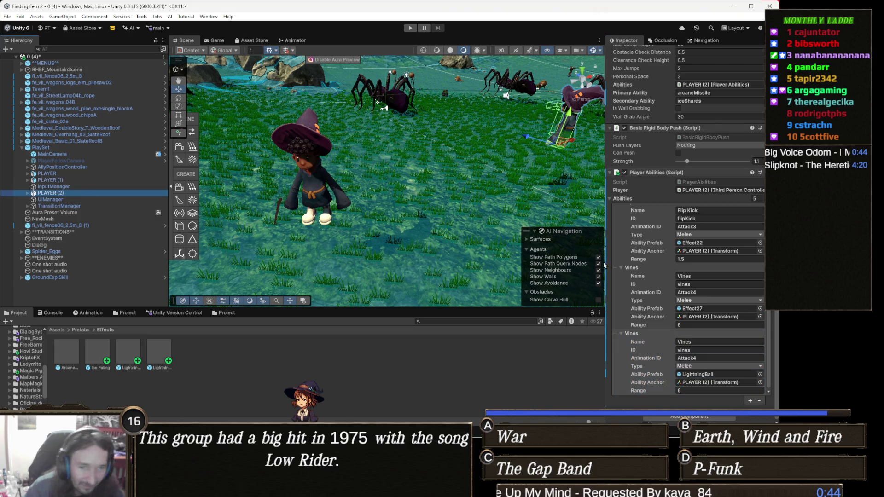
click(710, 341)
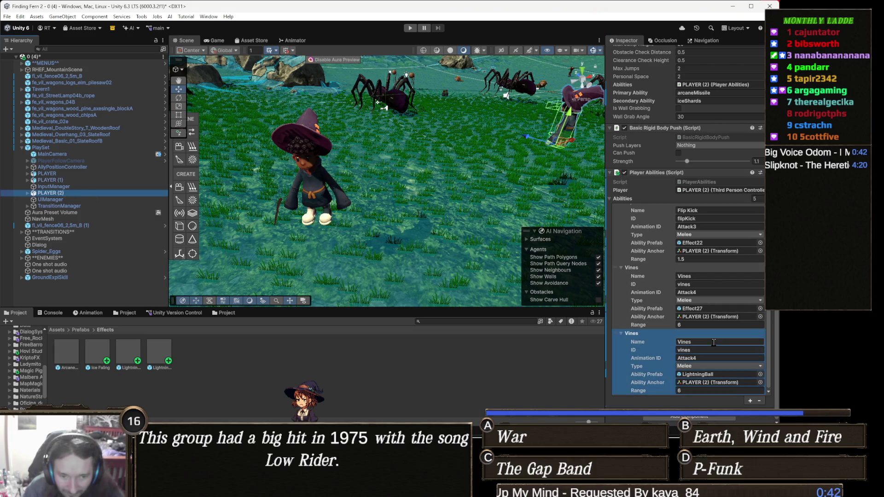
text(Shock)
key(Tab)
text(s)
click(706, 358)
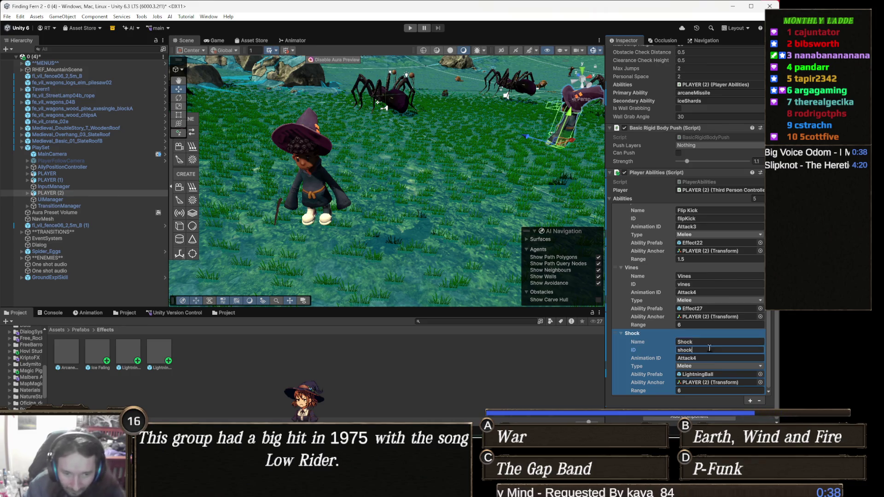
key(BackSpace)
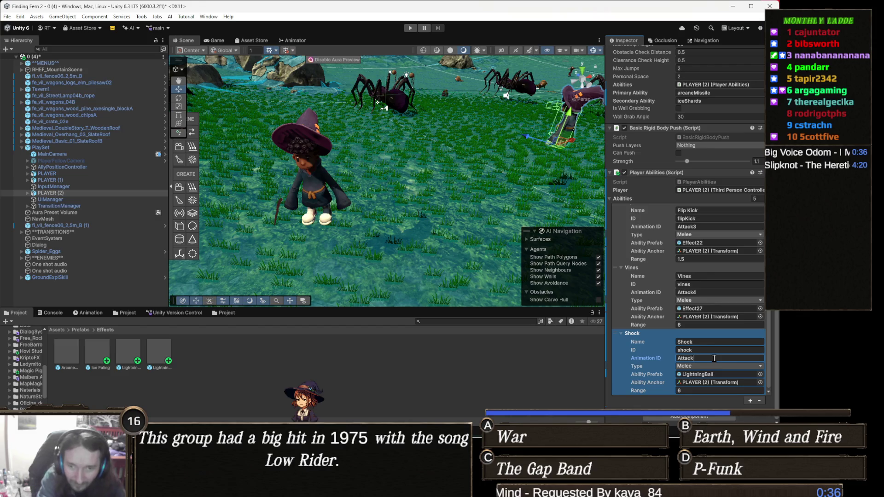
click(708, 357)
text(5)
click(707, 368)
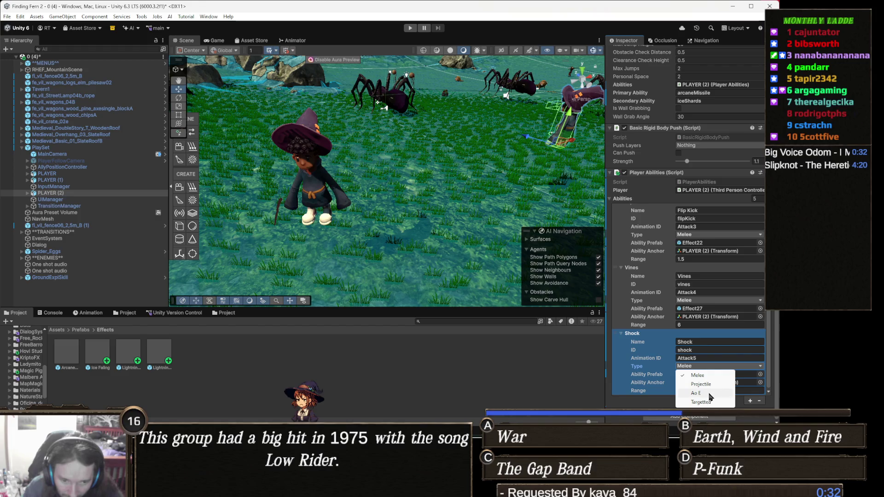
click(712, 386)
click(704, 389)
key(Return)
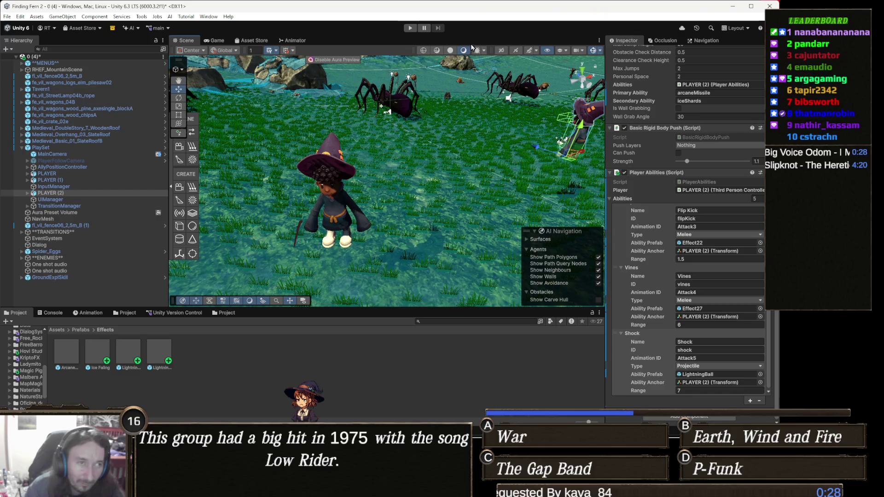
Play-test the scene to try the Shock lightning attack on spiders, then stop playing
click(409, 29)
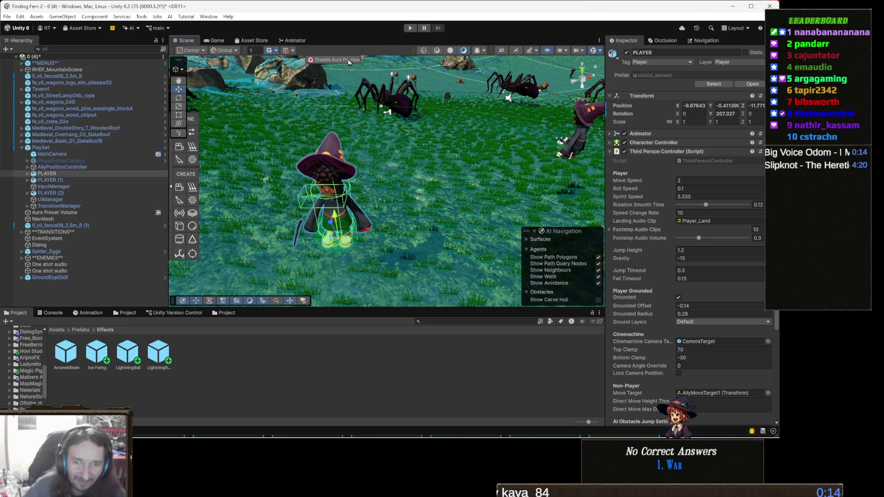
key(ctrl+p)
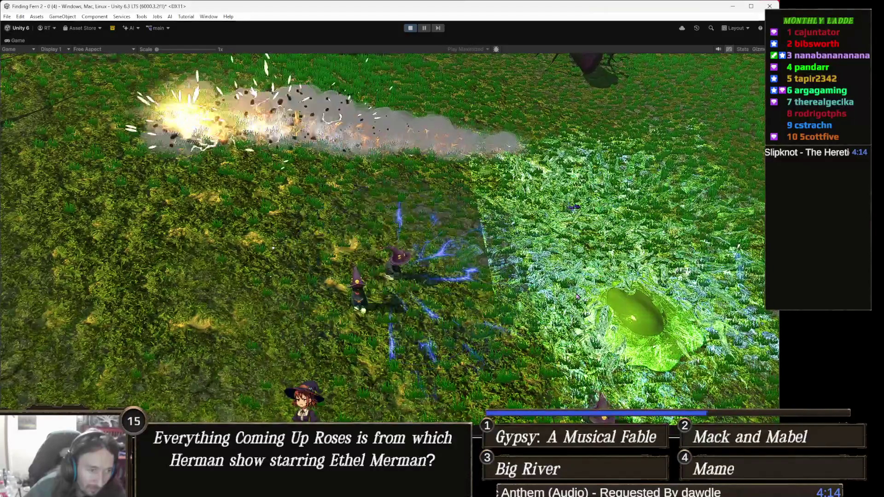
click(408, 29)
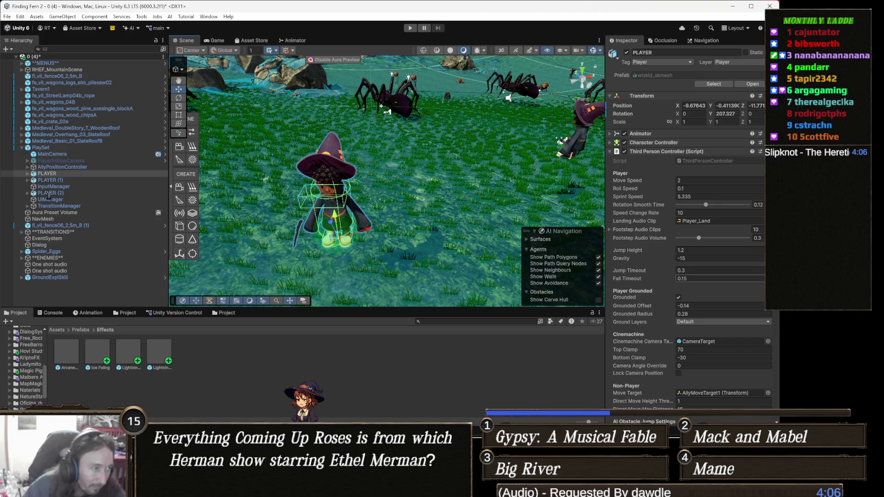
Set PLAYER's Shock Ability Anchor to the Wizkid_RArmPalm bone, the same hand bone Arcane Missile uses
click(61, 174)
scroll(672, 246, down, 15)
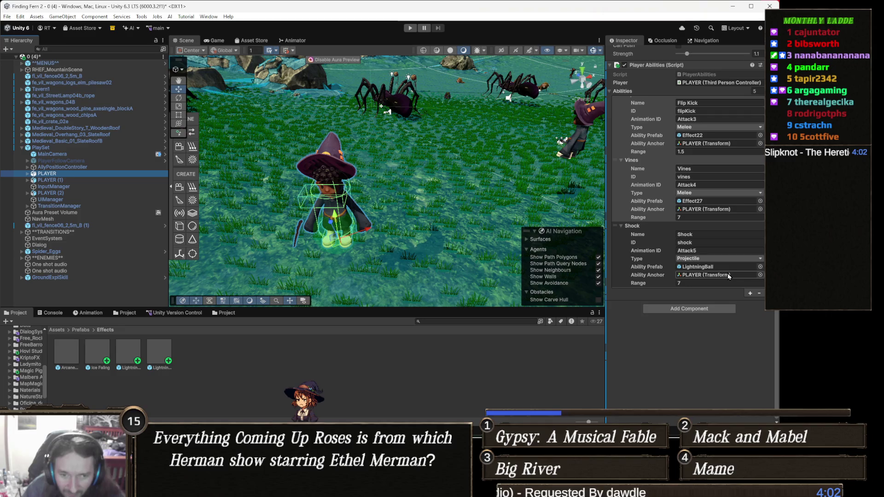
scroll(724, 254, up, 2)
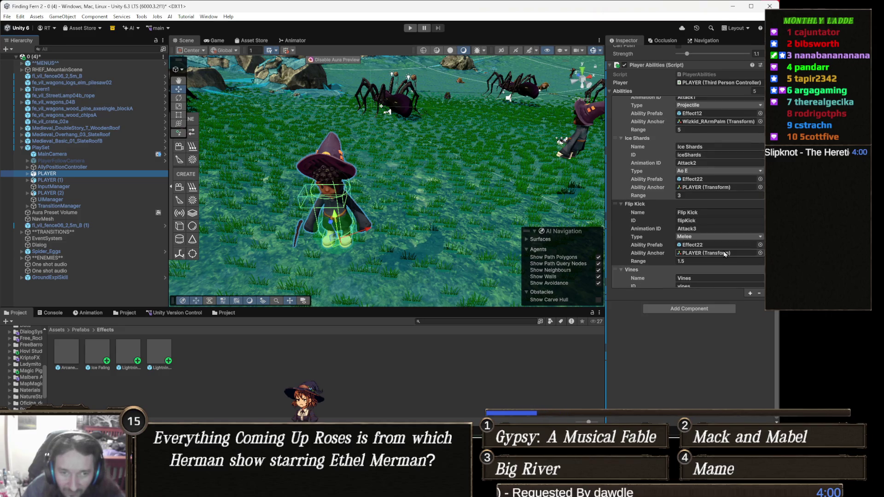
scroll(724, 254, up, 4)
scroll(724, 250, up, 1)
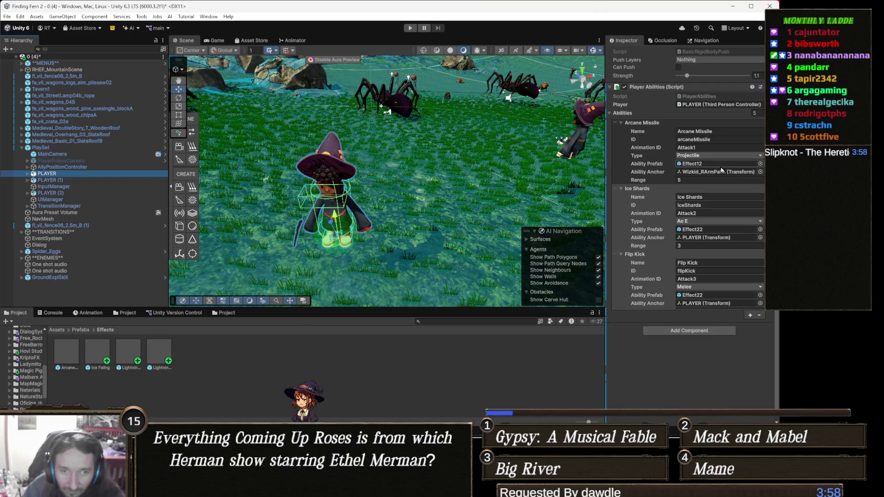
click(733, 173)
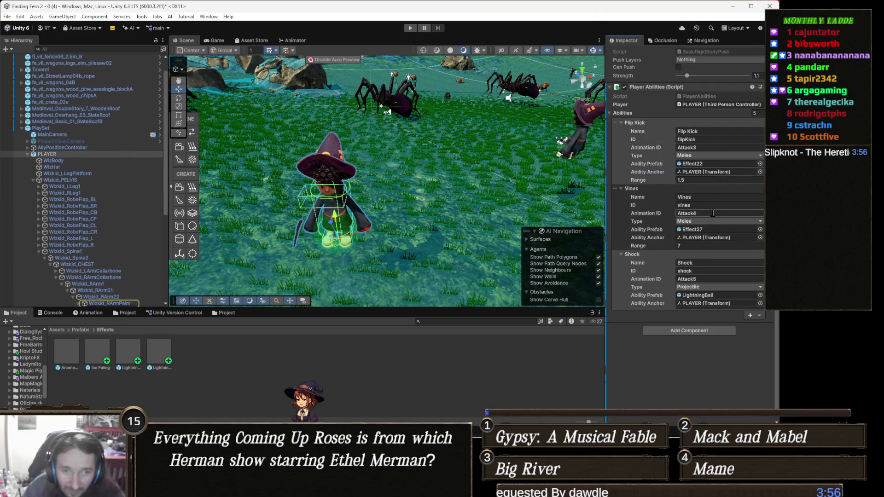
scroll(712, 241, down, 7)
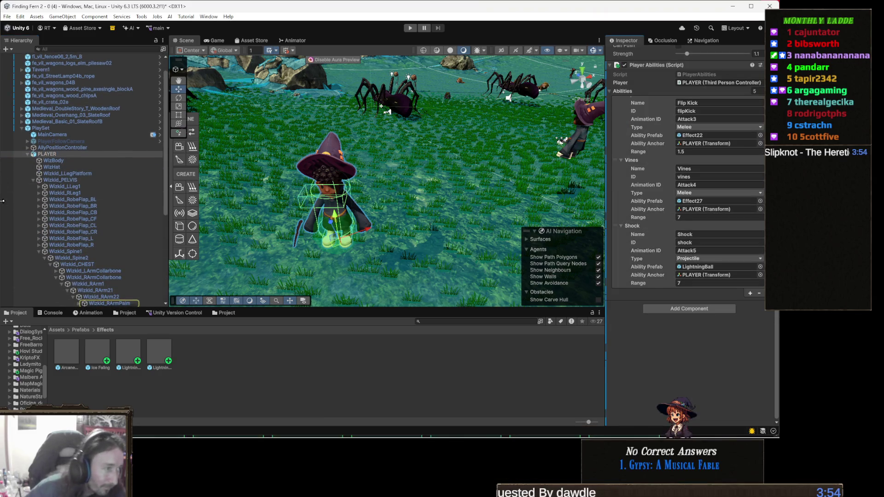
scroll(109, 258, down, 1)
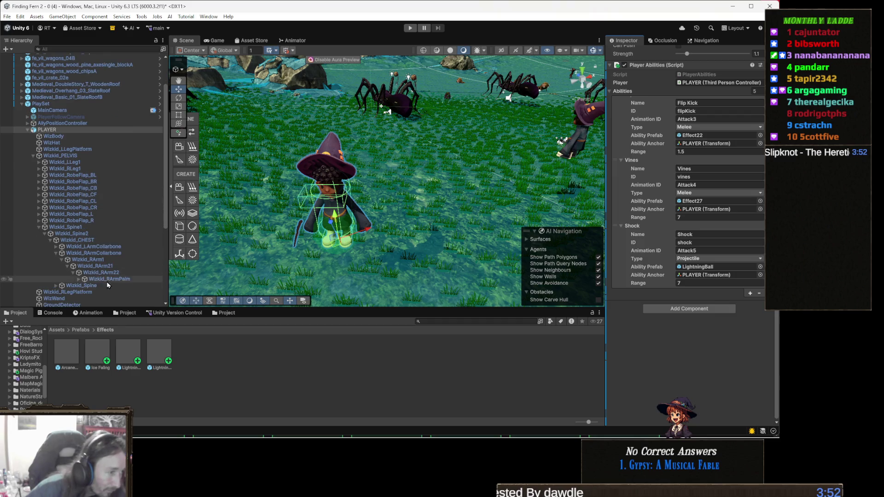
click(112, 279)
drag(111, 279, 713, 279)
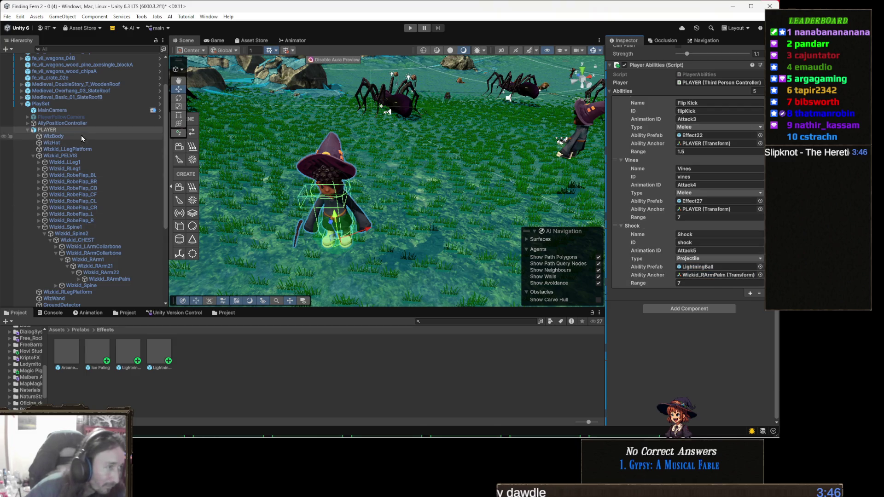
click(28, 130)
Anchor PLAYER (1)'s Shock ability to its Wizkid_RArmPalm hand bone
click(119, 180)
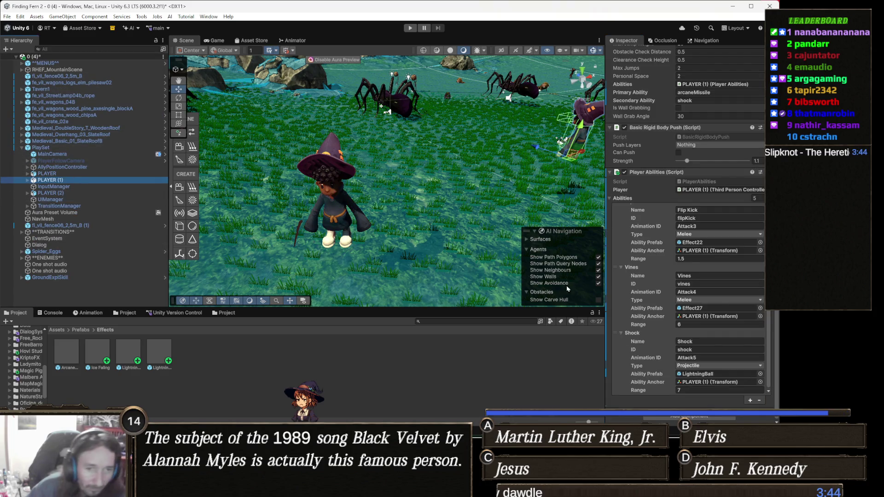
scroll(658, 250, up, 3)
scroll(662, 267, up, 5)
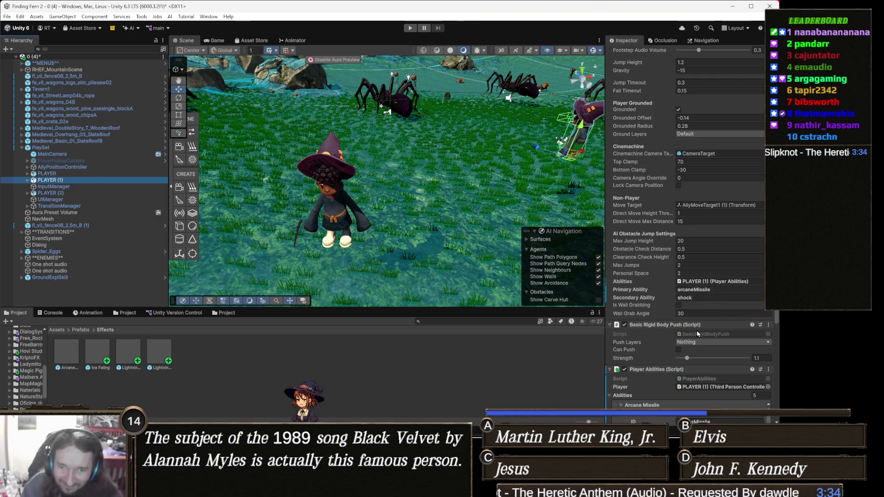
scroll(725, 329, up, 2)
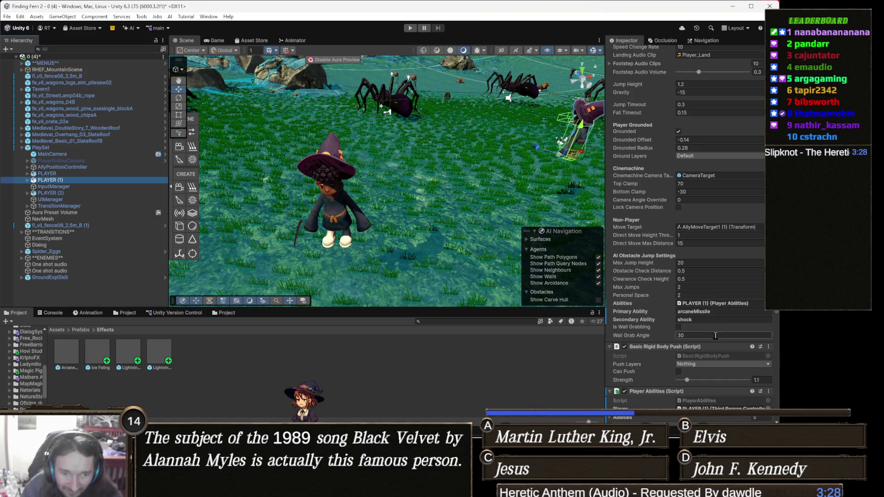
scroll(733, 311, down, 4)
scroll(731, 296, down, 3)
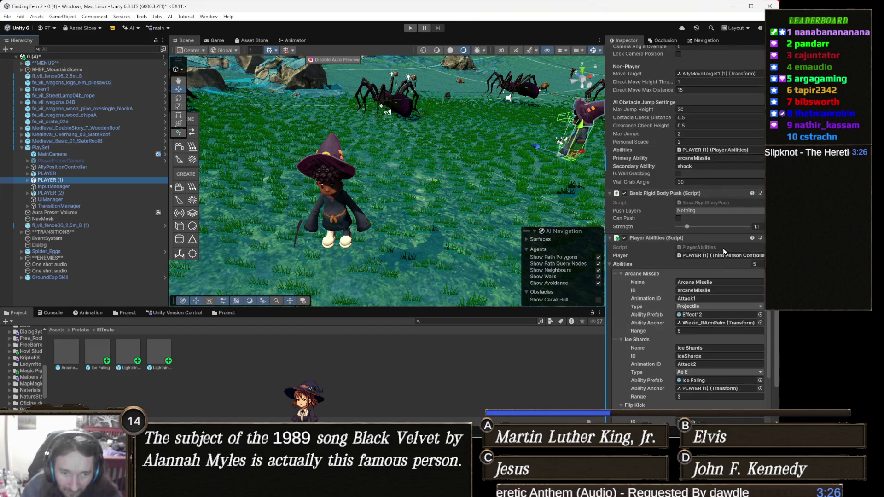
click(729, 324)
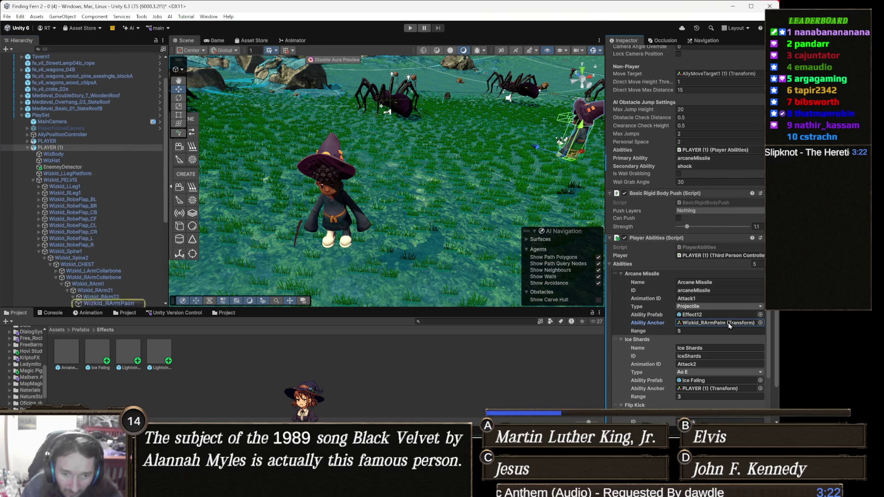
scroll(722, 314, down, 3)
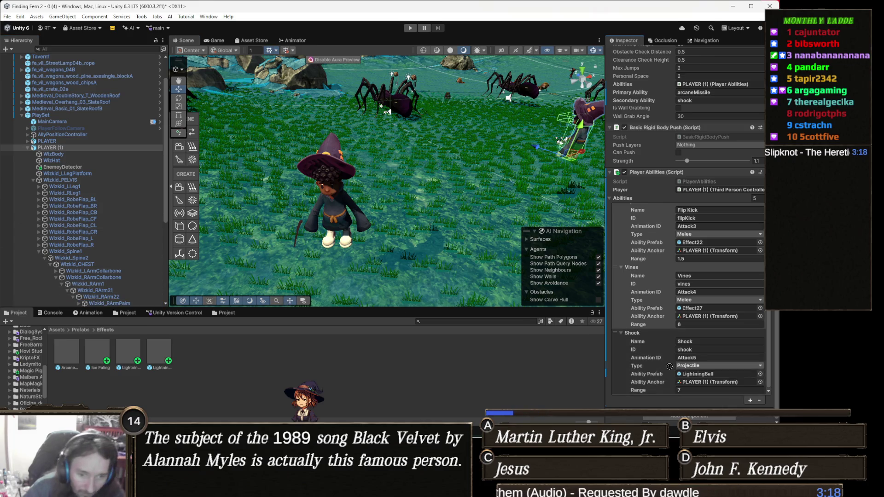
click(712, 384)
drag(713, 387, 713, 385)
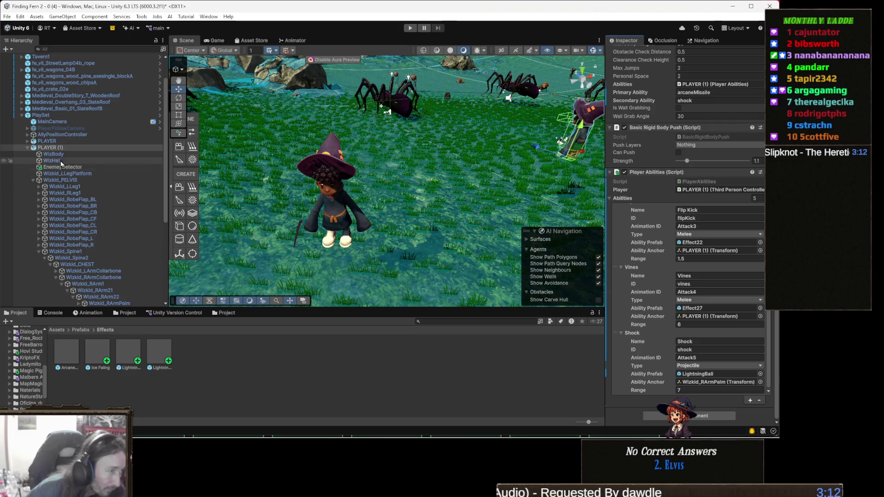
click(28, 148)
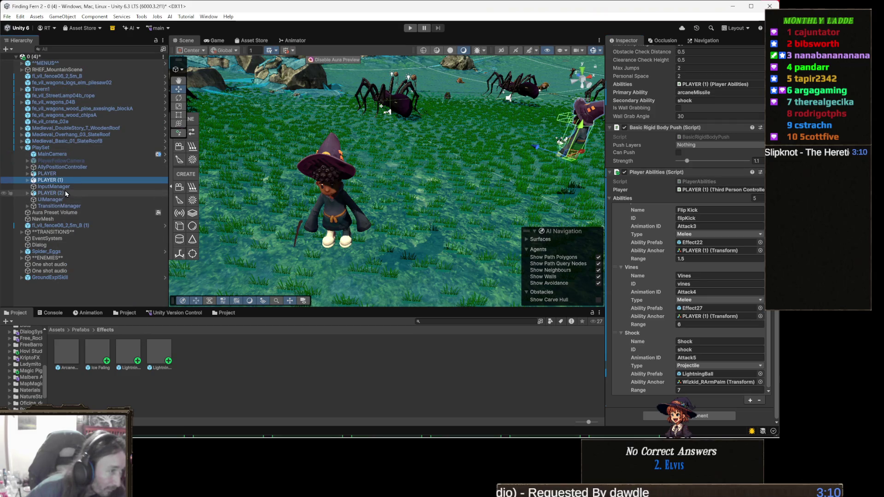
Anchor PLAYER (2)'s Shock ability to its Wizkid_RArmPalm bone and start a play test
click(62, 193)
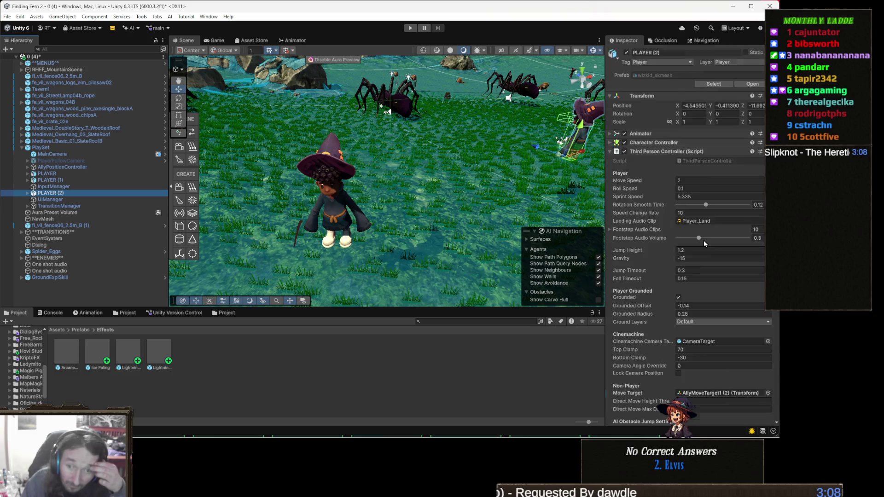
scroll(703, 241, down, 5)
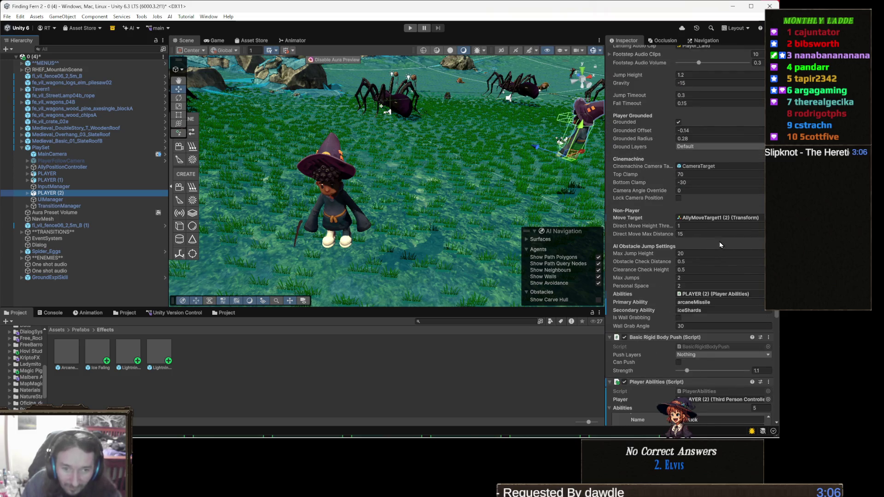
scroll(711, 322, down, 6)
scroll(711, 319, up, 2)
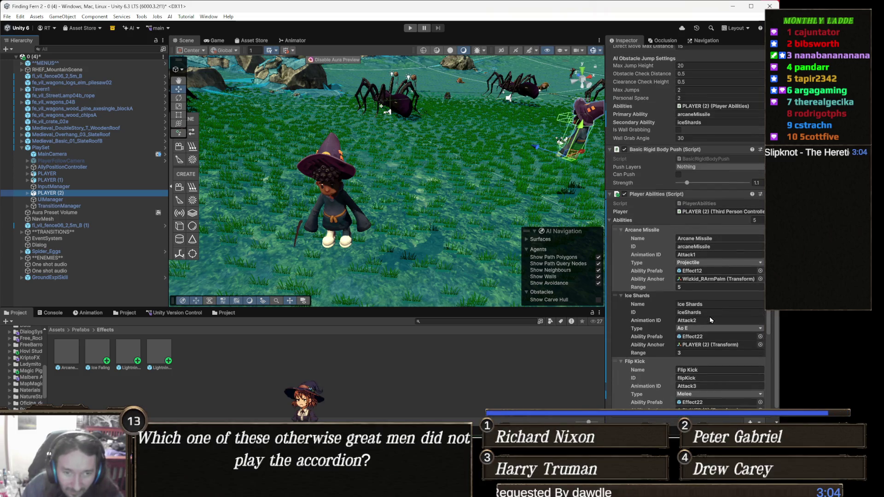
click(737, 279)
scroll(713, 315, down, 5)
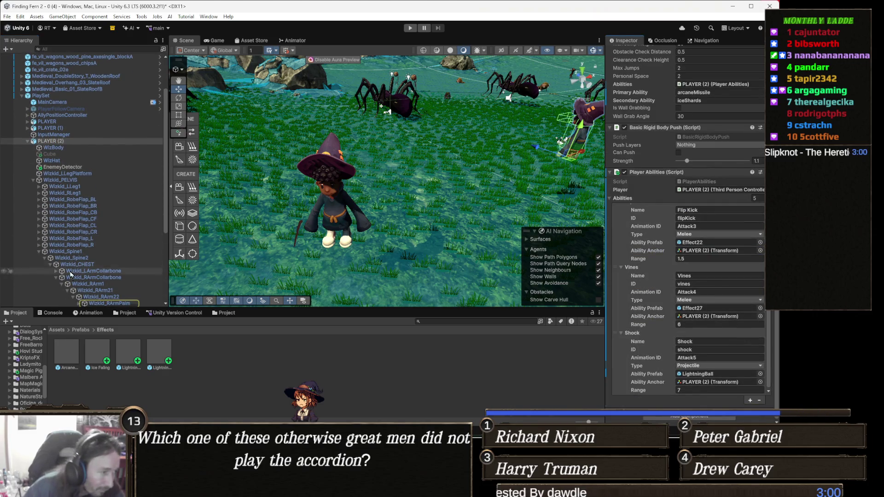
click(110, 303)
mouse_move(110, 303)
mouse_down()
mouse_move(415, 350)
mouse_move(752, 386)
mouse_move(737, 385)
mouse_up()
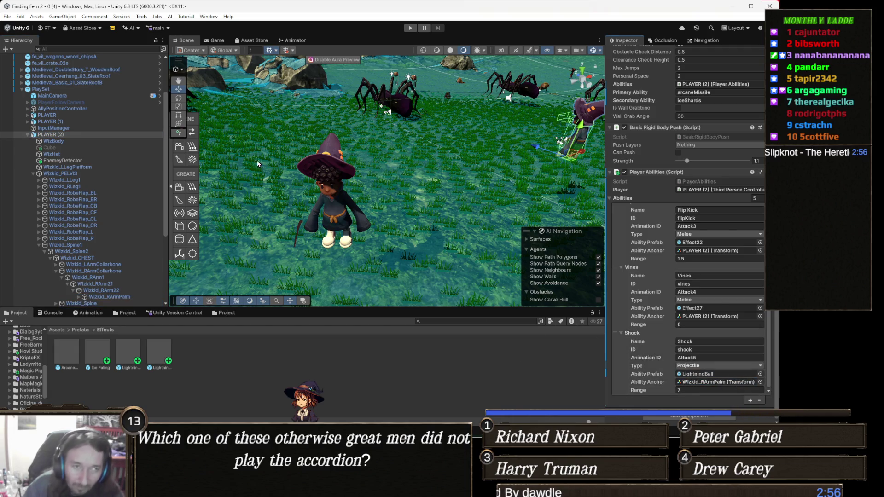
click(413, 29)
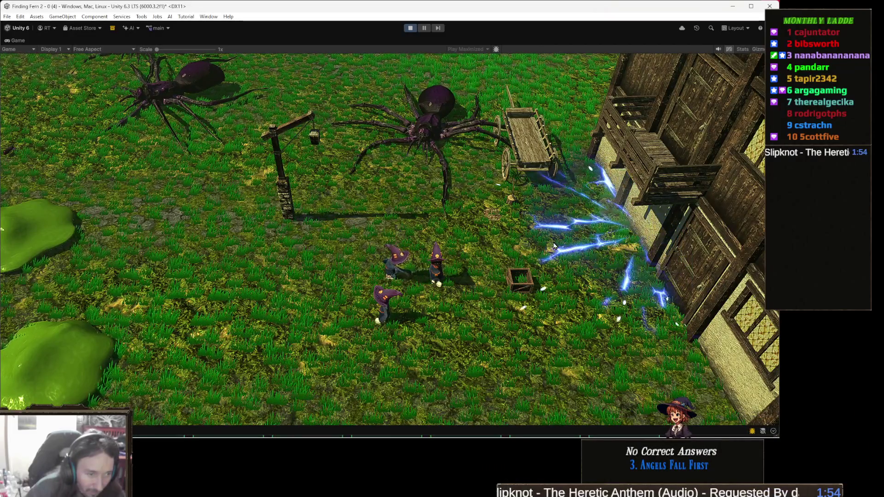
Stop the Unity play test to return to scene editing
click(409, 28)
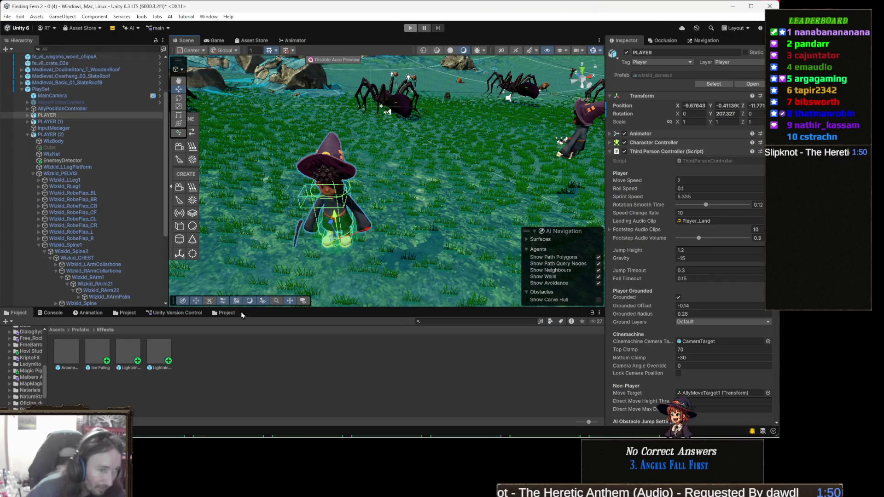
In the browser's Gamedle page, start a new unlimited round and guess Dishonored
mouse_move(243, 440)
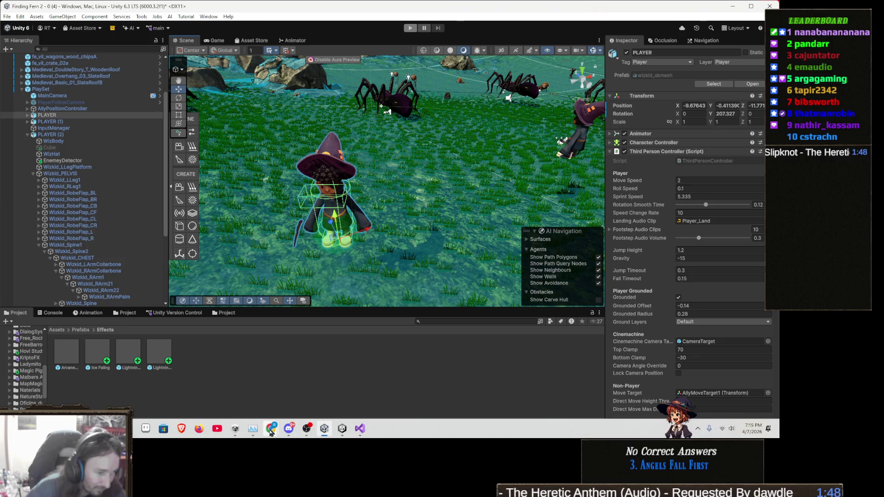
mouse_move(271, 431)
click(311, 382)
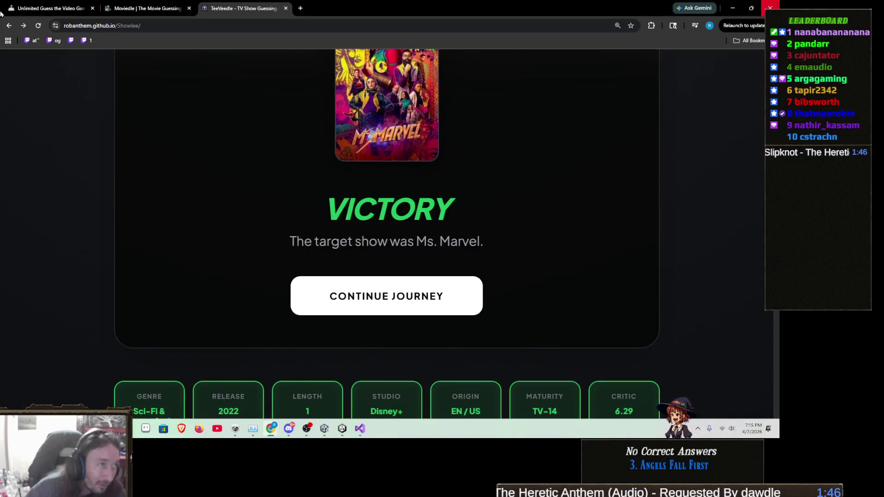
click(9, 12)
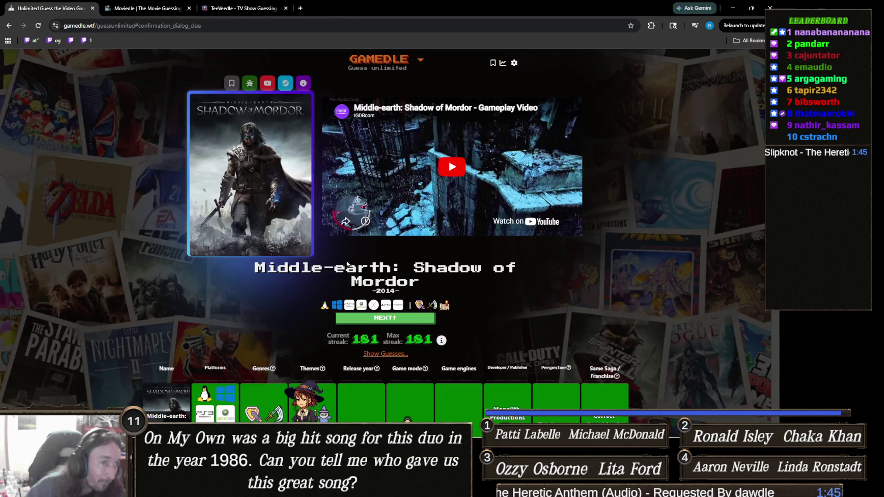
click(409, 322)
text(disho)
click(418, 179)
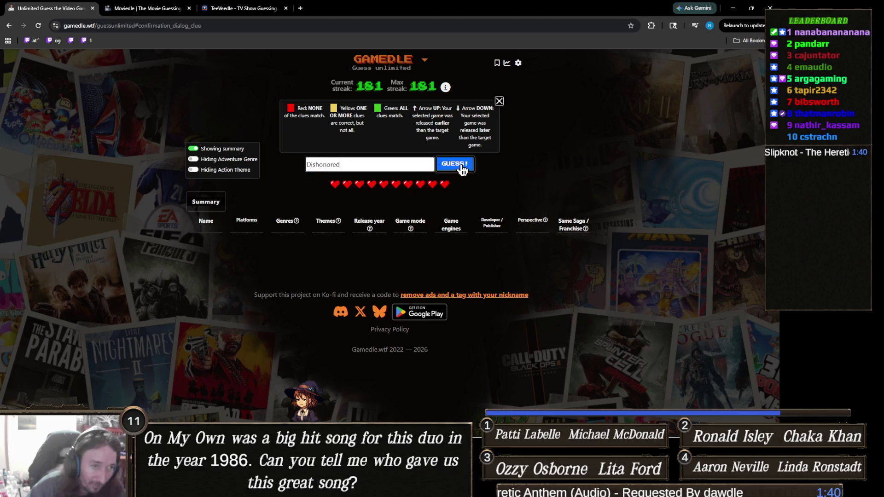
click(456, 166)
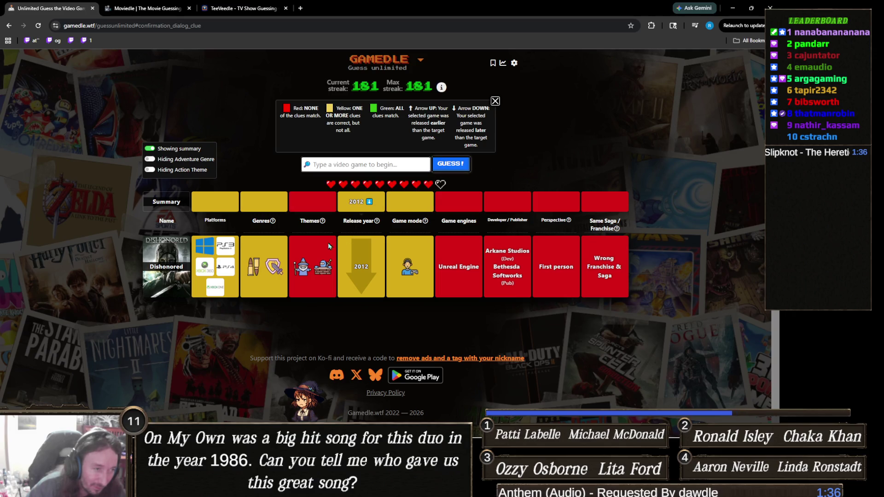
Guess Mass Effect 2, then begin a 'dark souls' search for the next guess
mouse_move(281, 274)
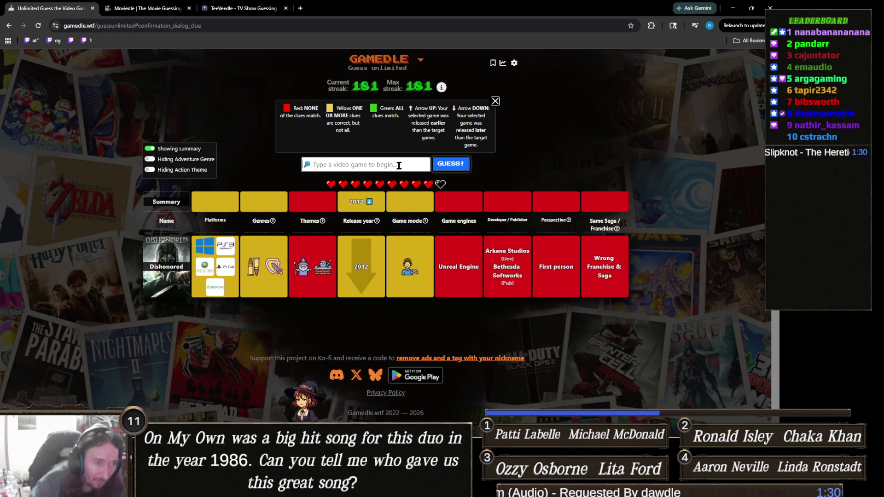
text(mass effect)
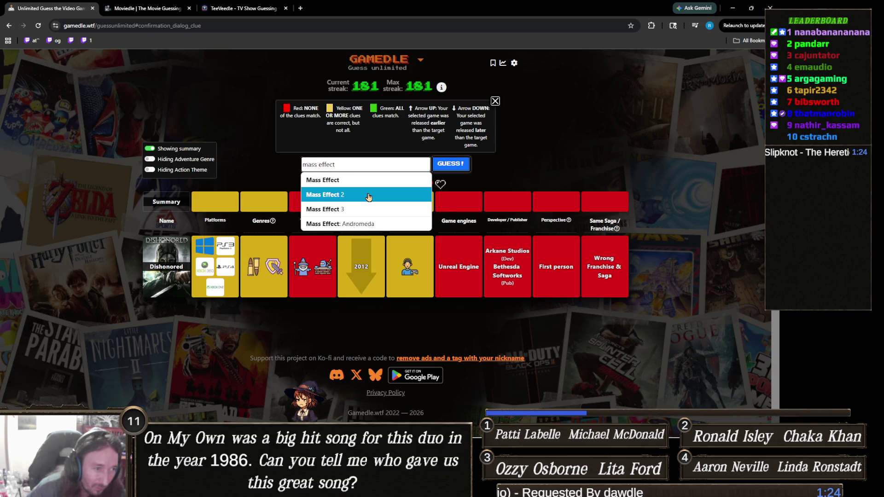
click(368, 194)
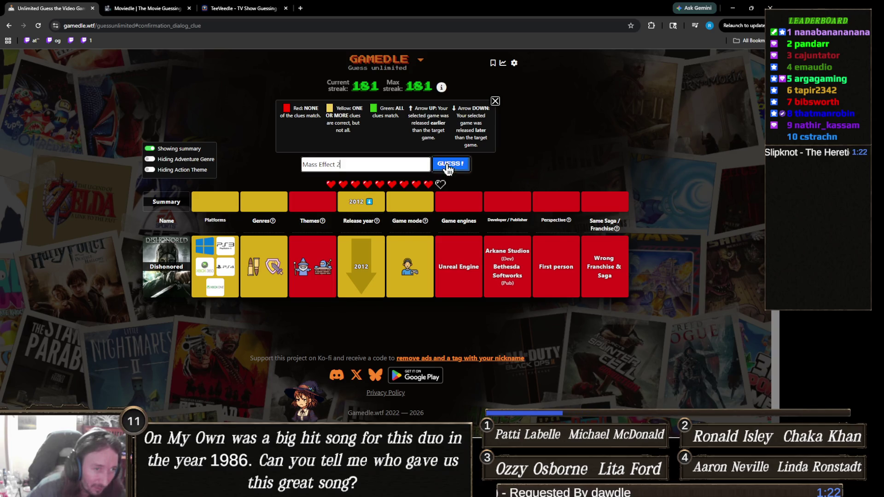
click(445, 165)
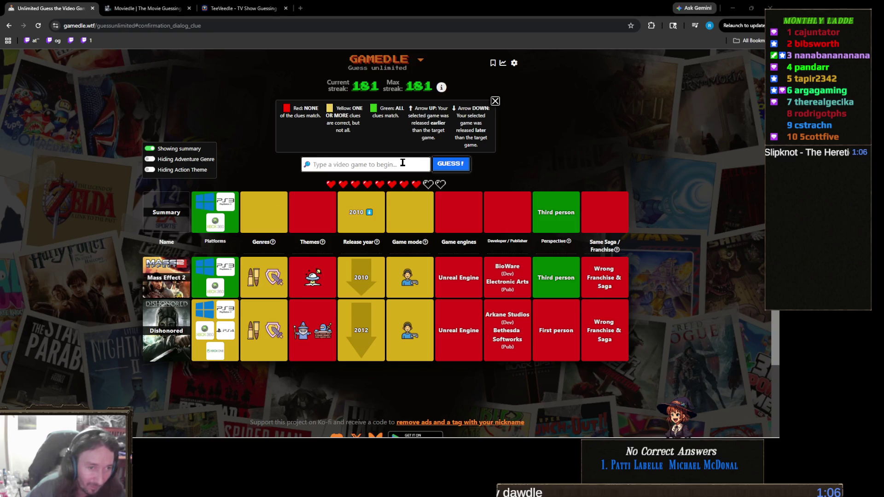
text(dark souls)
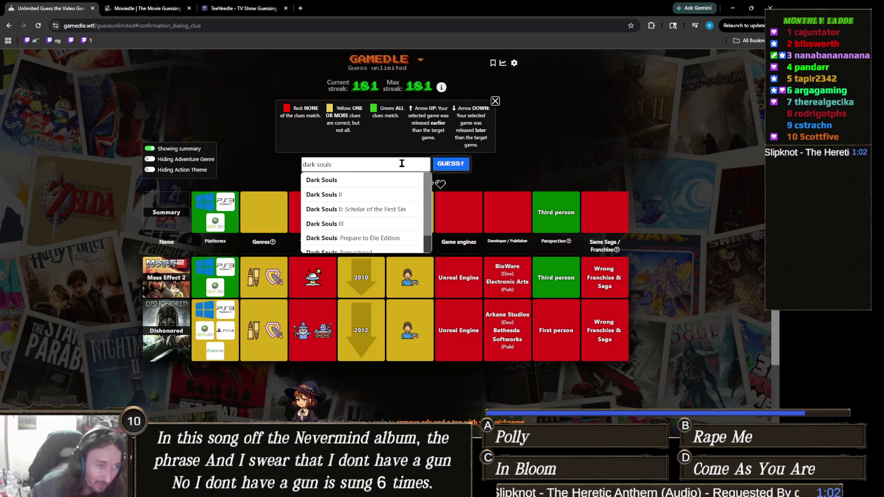
Guess Dark Souls from the suggestions, then type 'ra' for the next guess
click(350, 180)
click(451, 163)
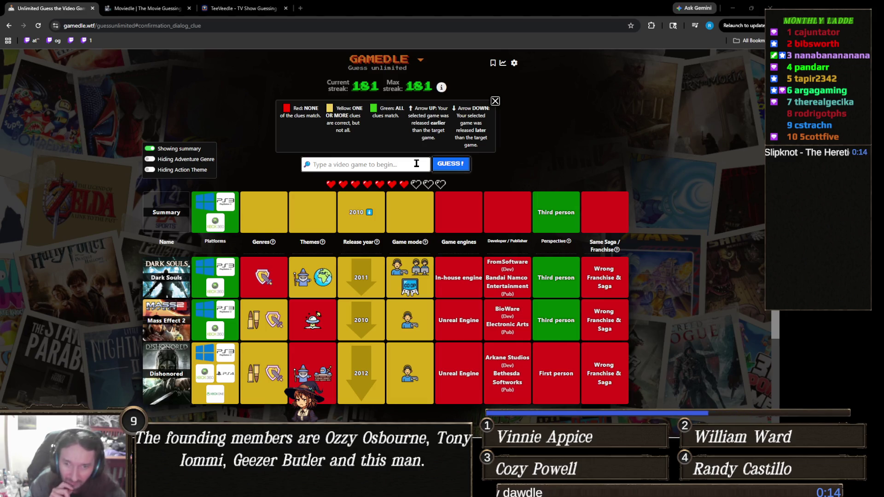
text(rage)
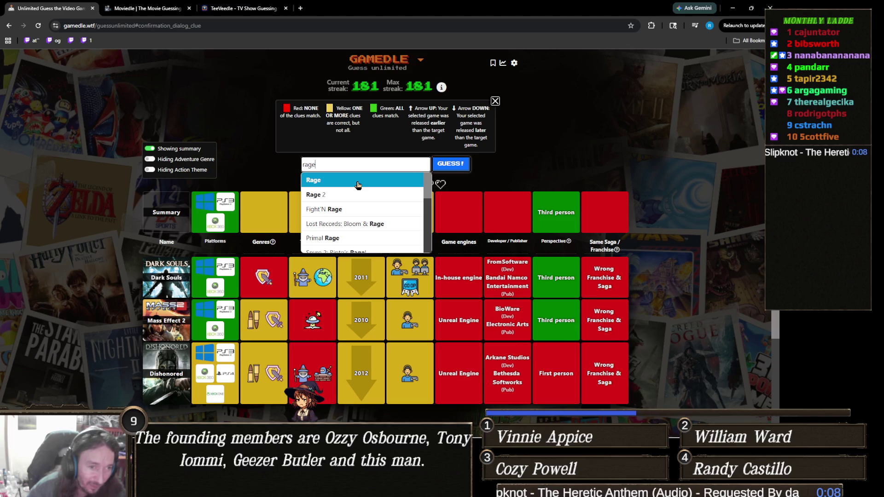
Guess Rage and review the four rows of clues on the board
click(358, 184)
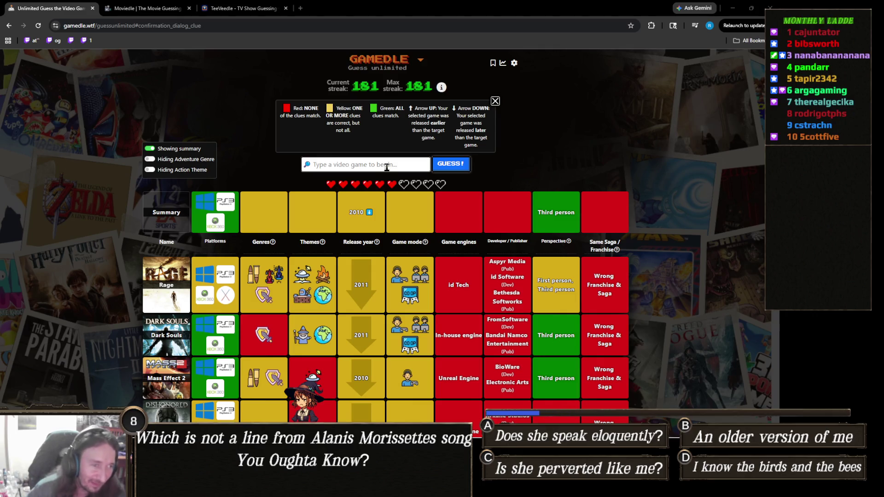
scroll(387, 167, down, 2)
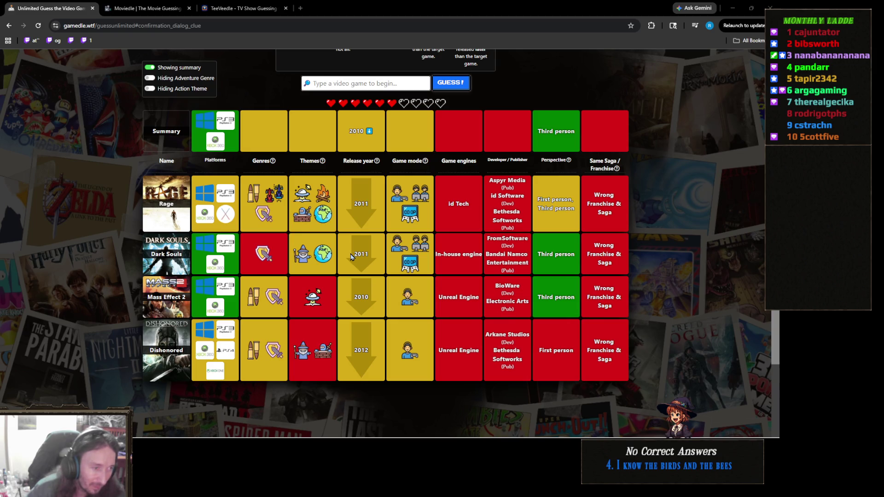
scroll(350, 256, up, 3)
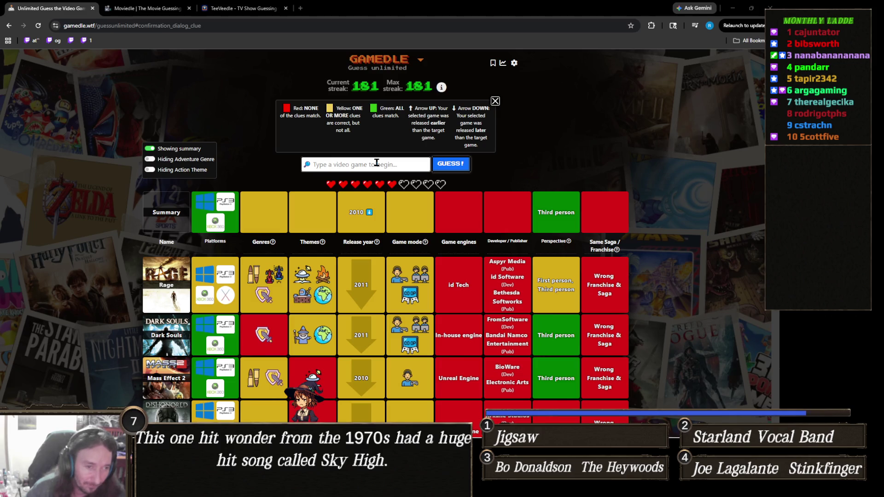
scroll(375, 168, down, 3)
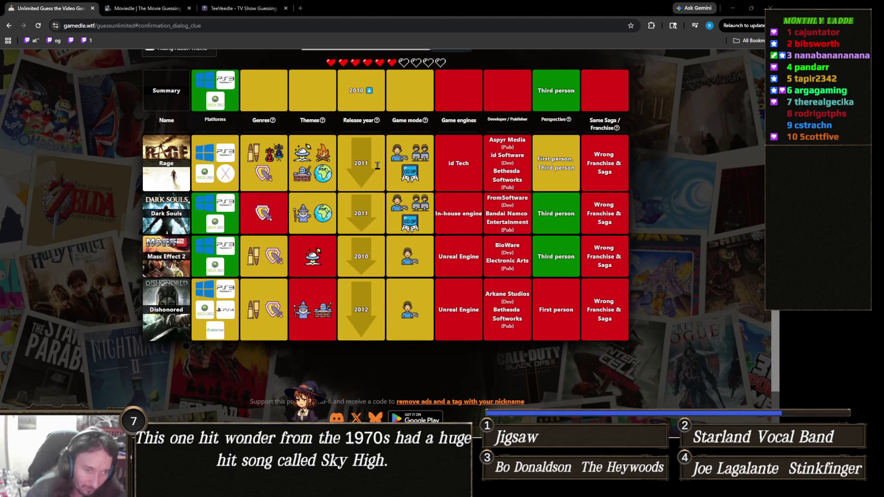
scroll(372, 180, up, 2)
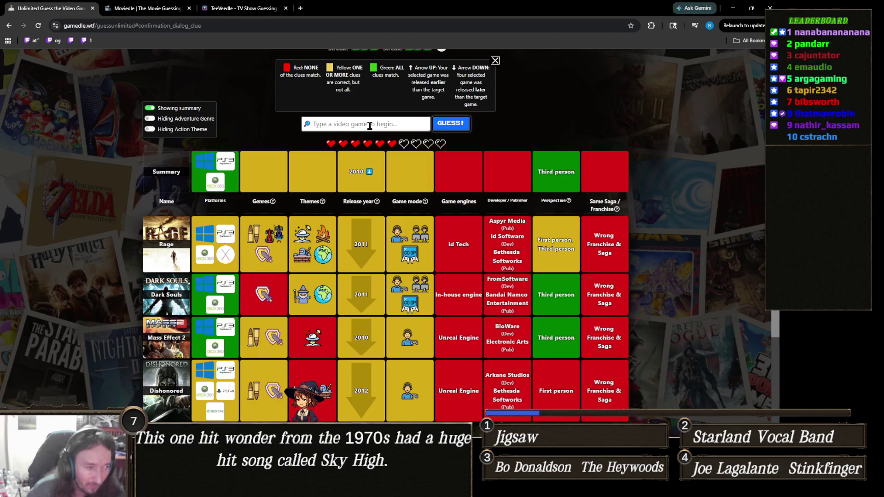
Try the searches 'drake's' and 'dust', then clear them without guessing
text(drake)
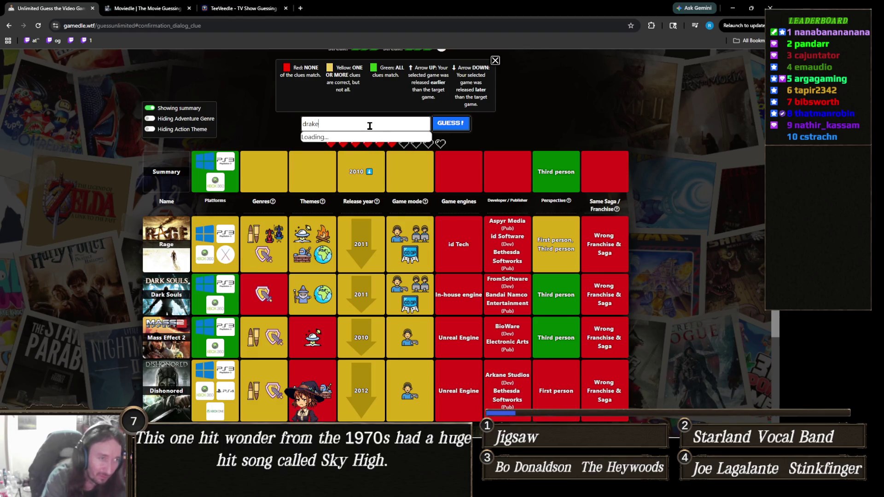
text('s)
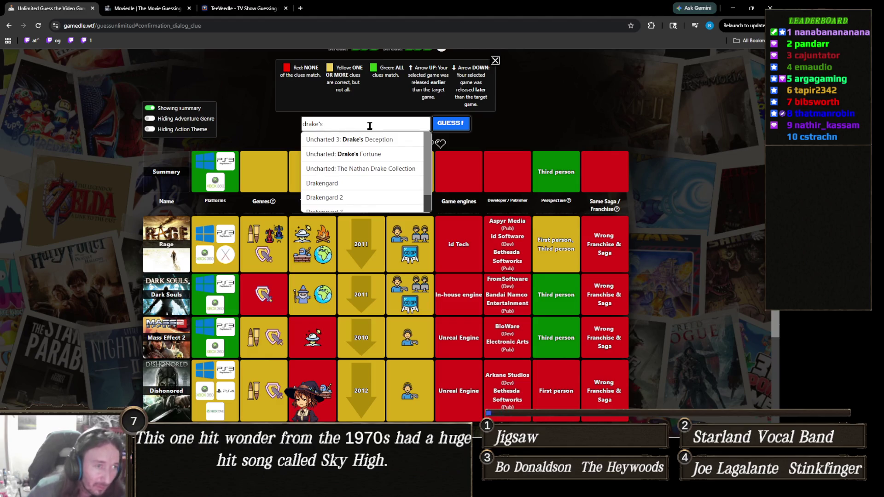
key(ctrl+a)
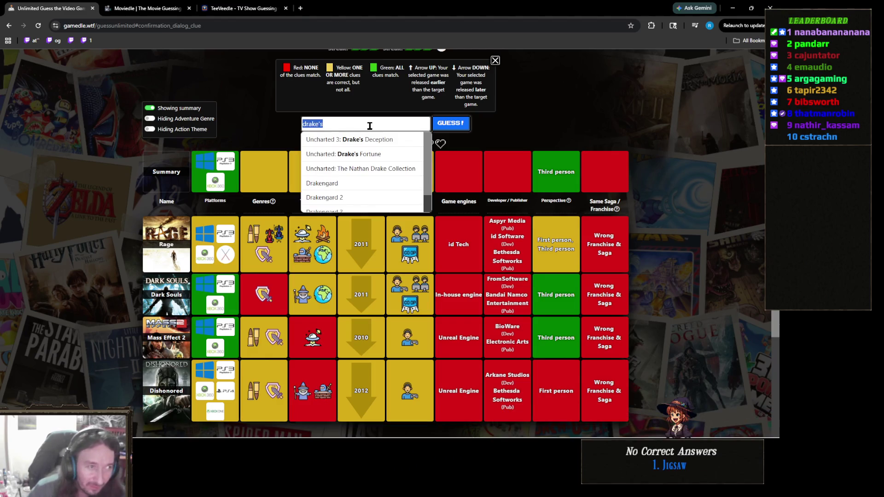
key(BackSpace)
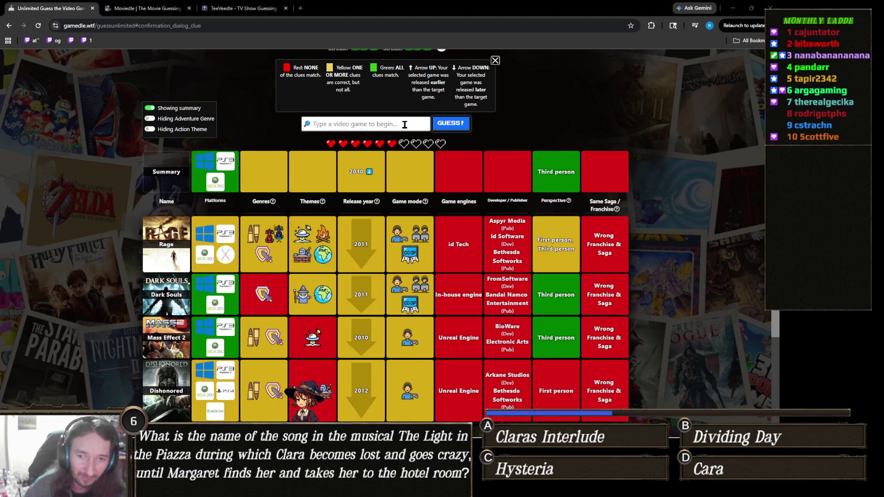
text(dust)
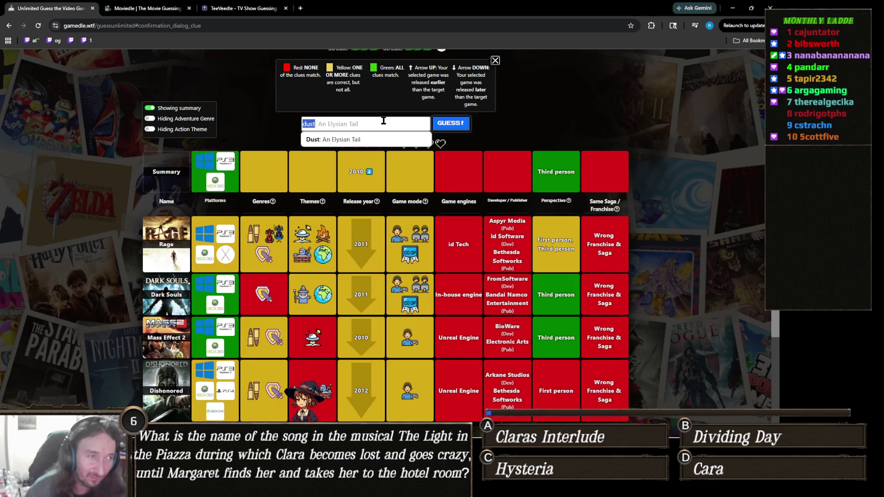
key(Return)
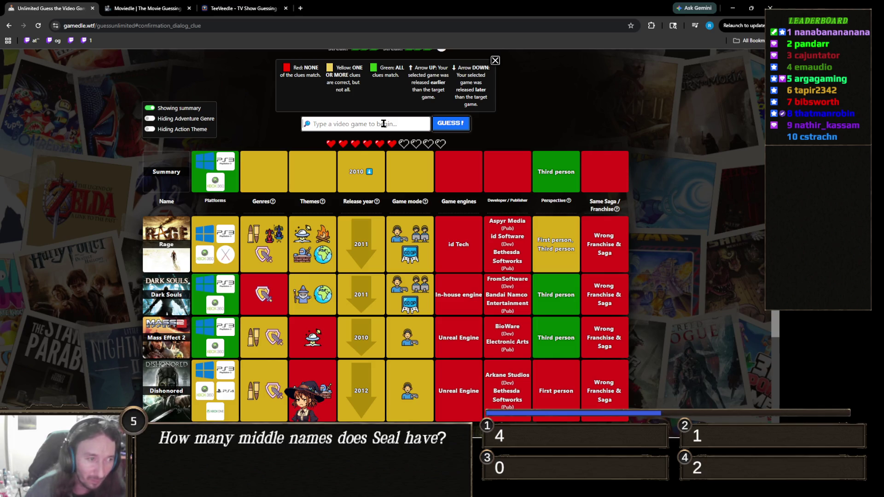
Guess Grand Theft Auto III, then Grand Theft Auto IV
text(g)
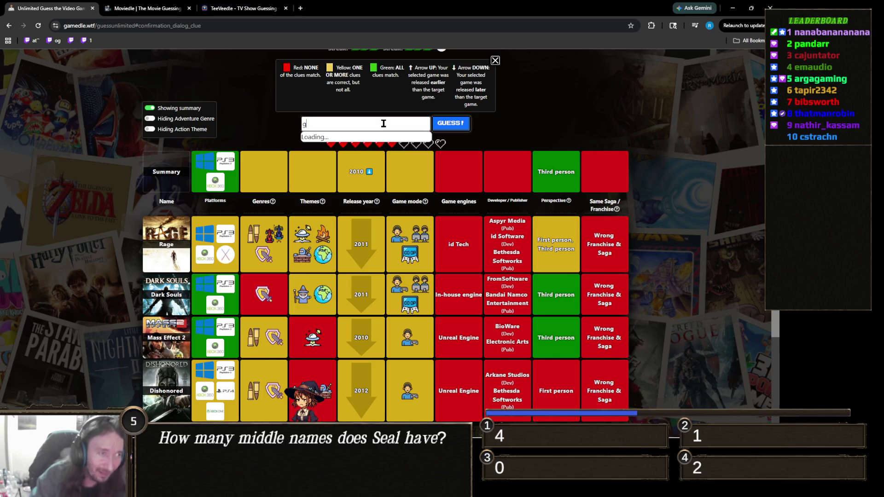
text(rand theft)
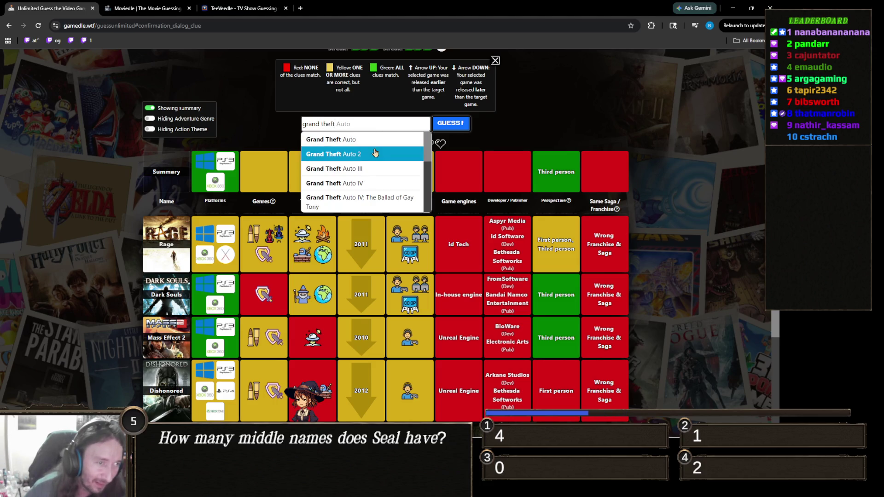
click(381, 170)
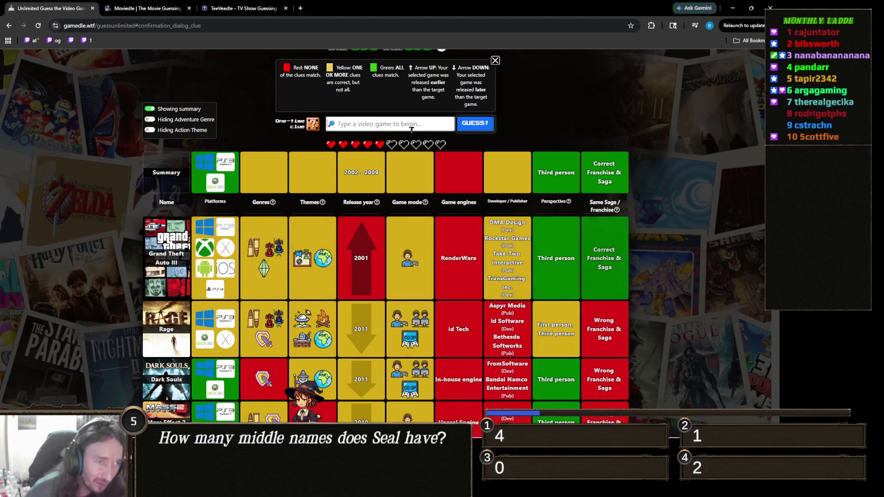
text(grand thef au)
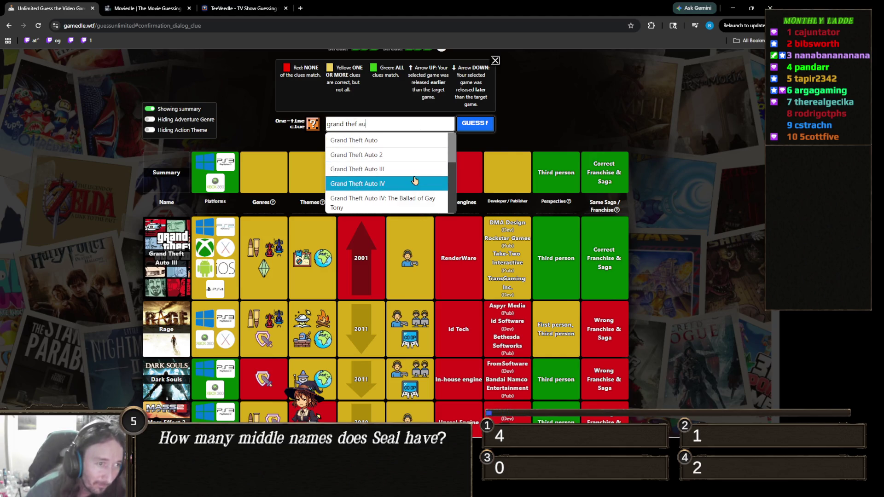
click(411, 183)
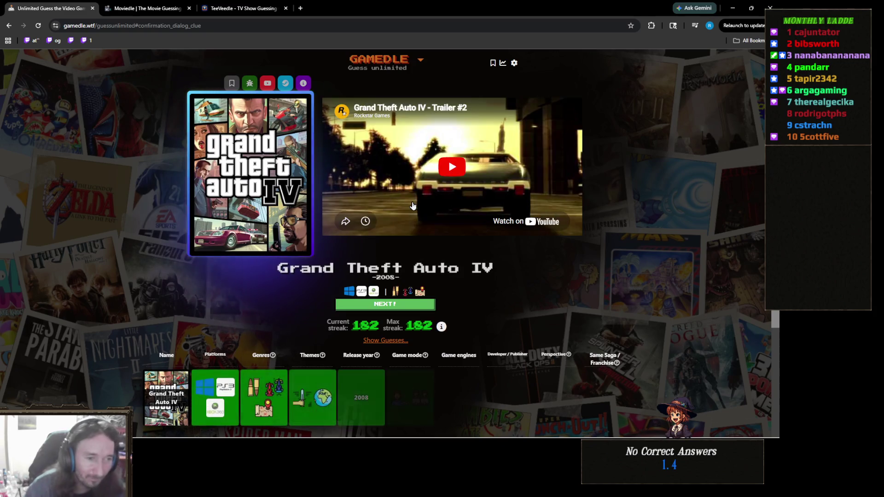